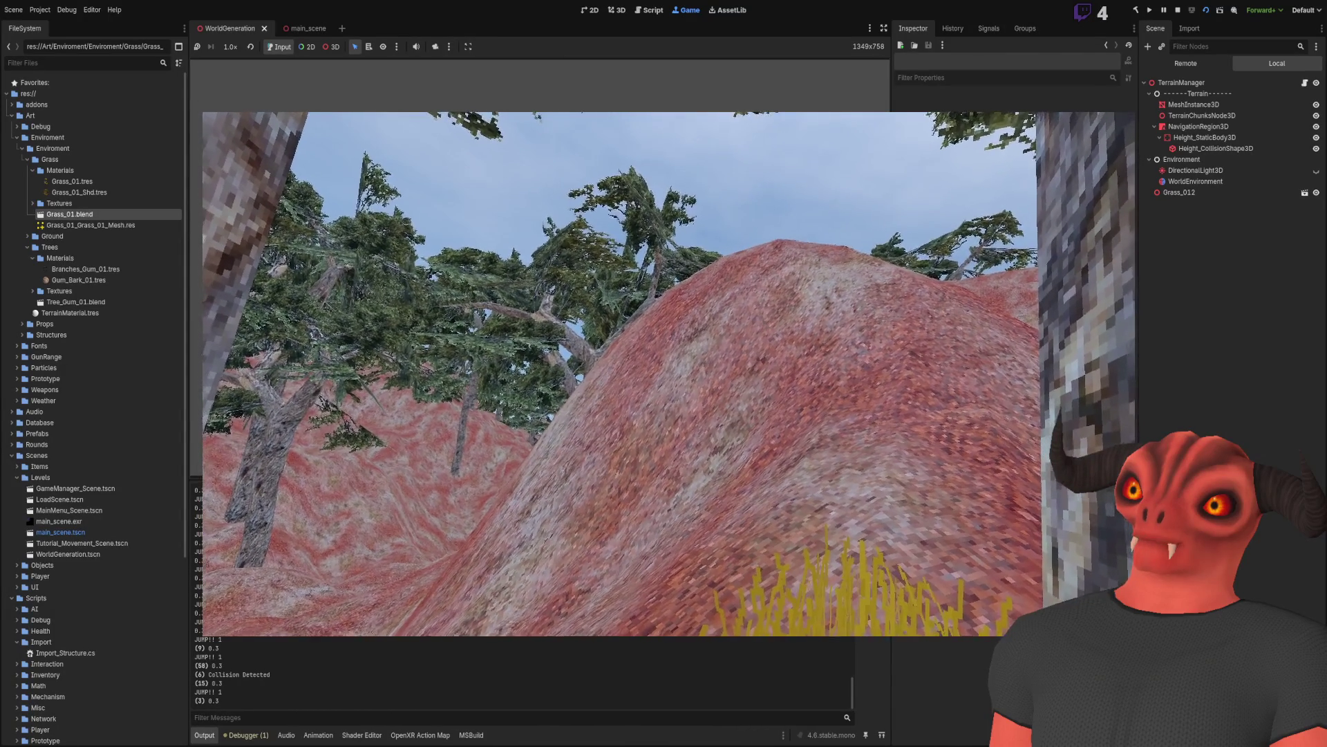
Step: Walk and jump across the red hillside toward the ridge in the running game
{"action": "key", "text": "space"}
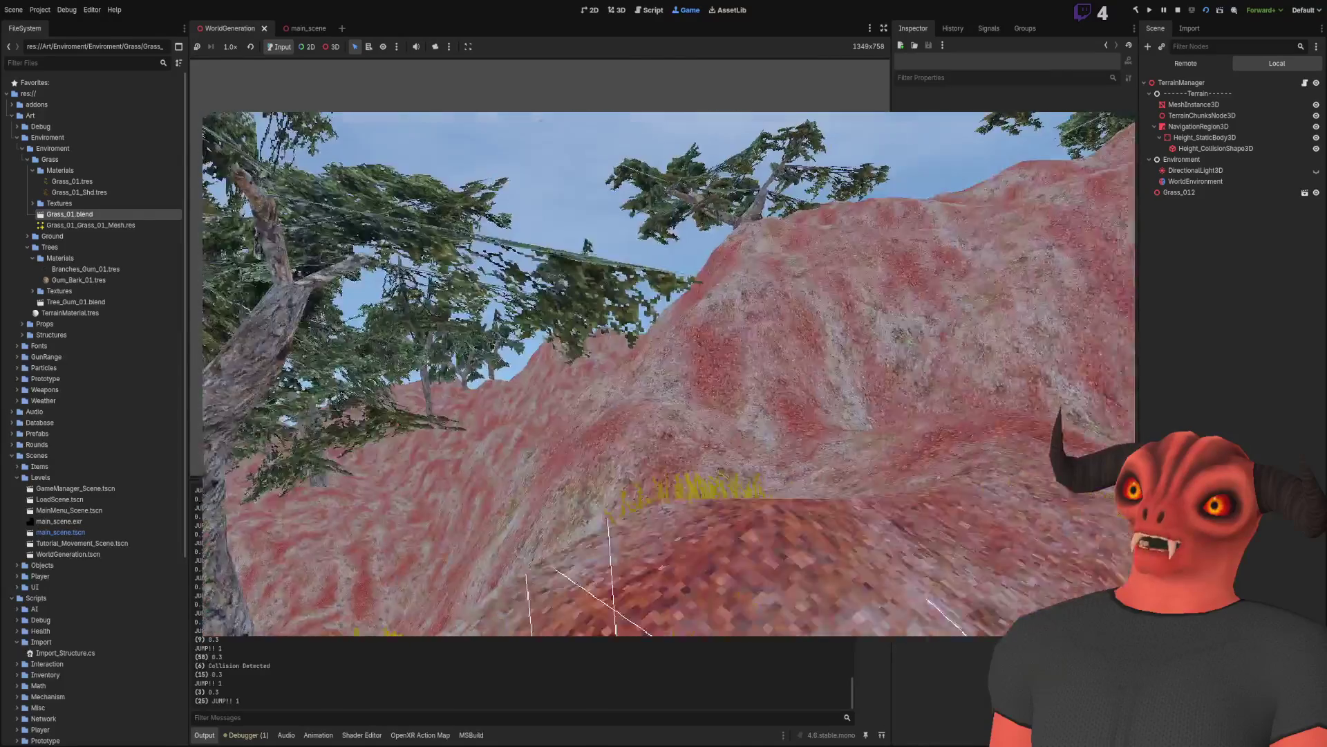
{"action": "key", "text": "space"}
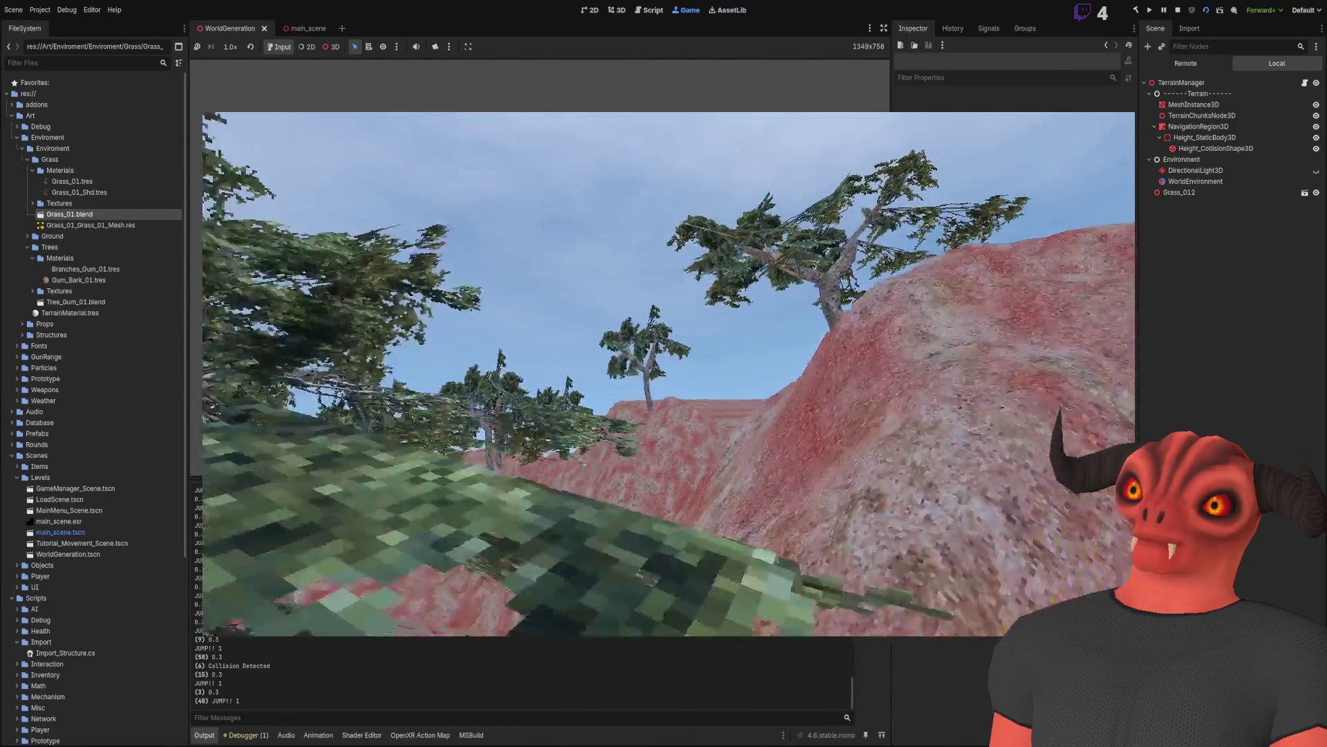
{"action": "key", "text": "space"}
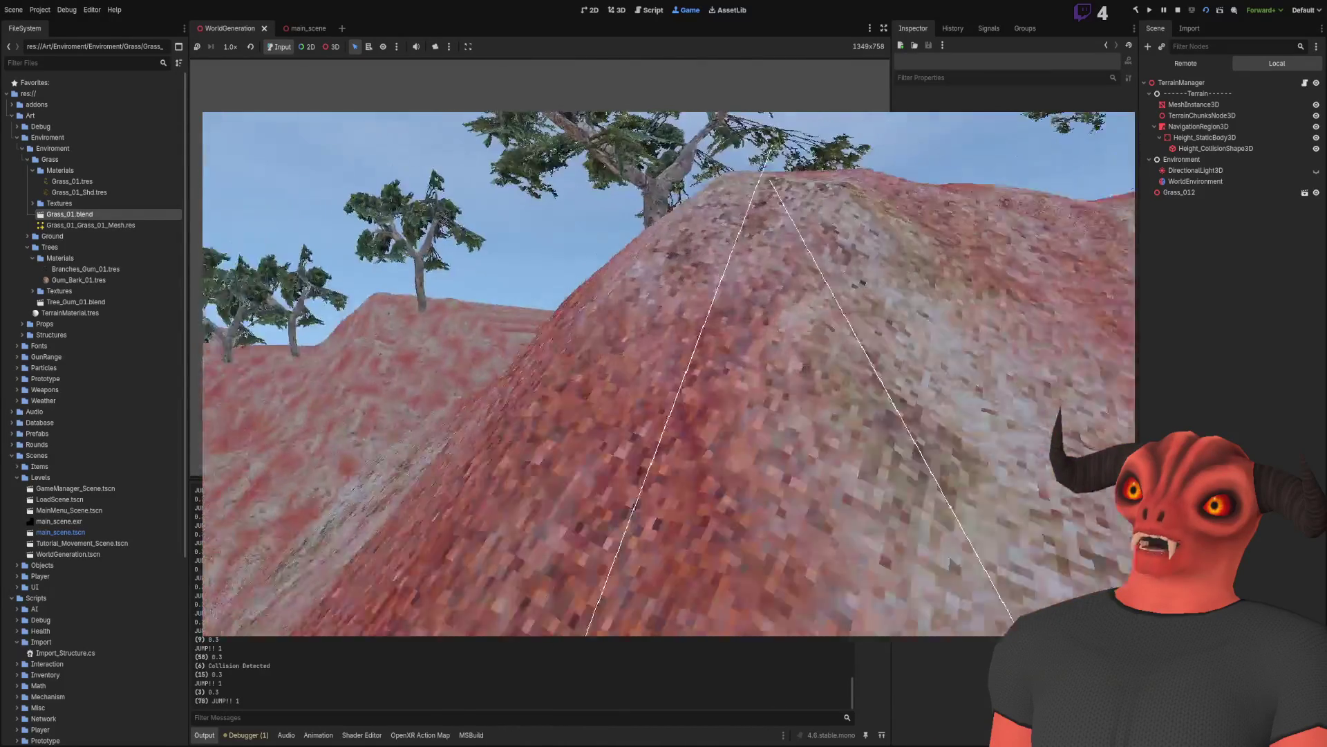
{"action": "key", "text": "w"}
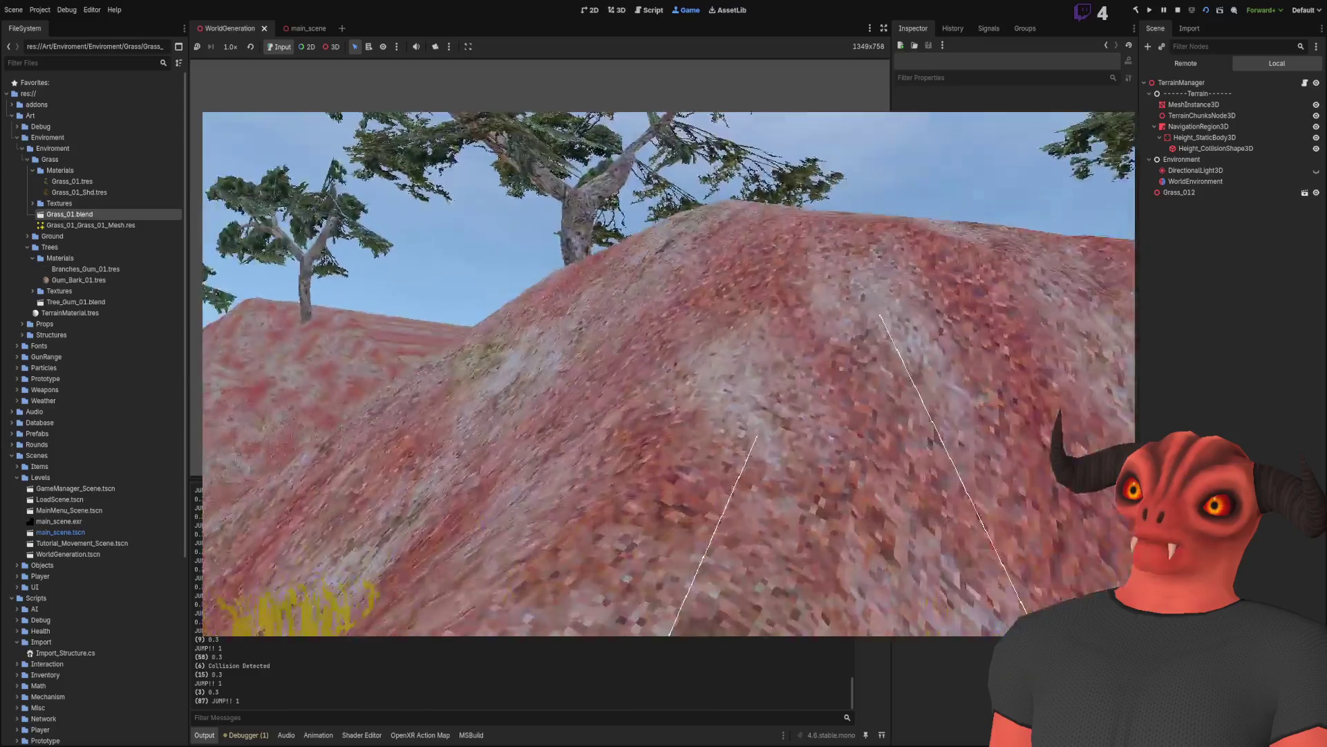
{"action": "key", "text": "space"}
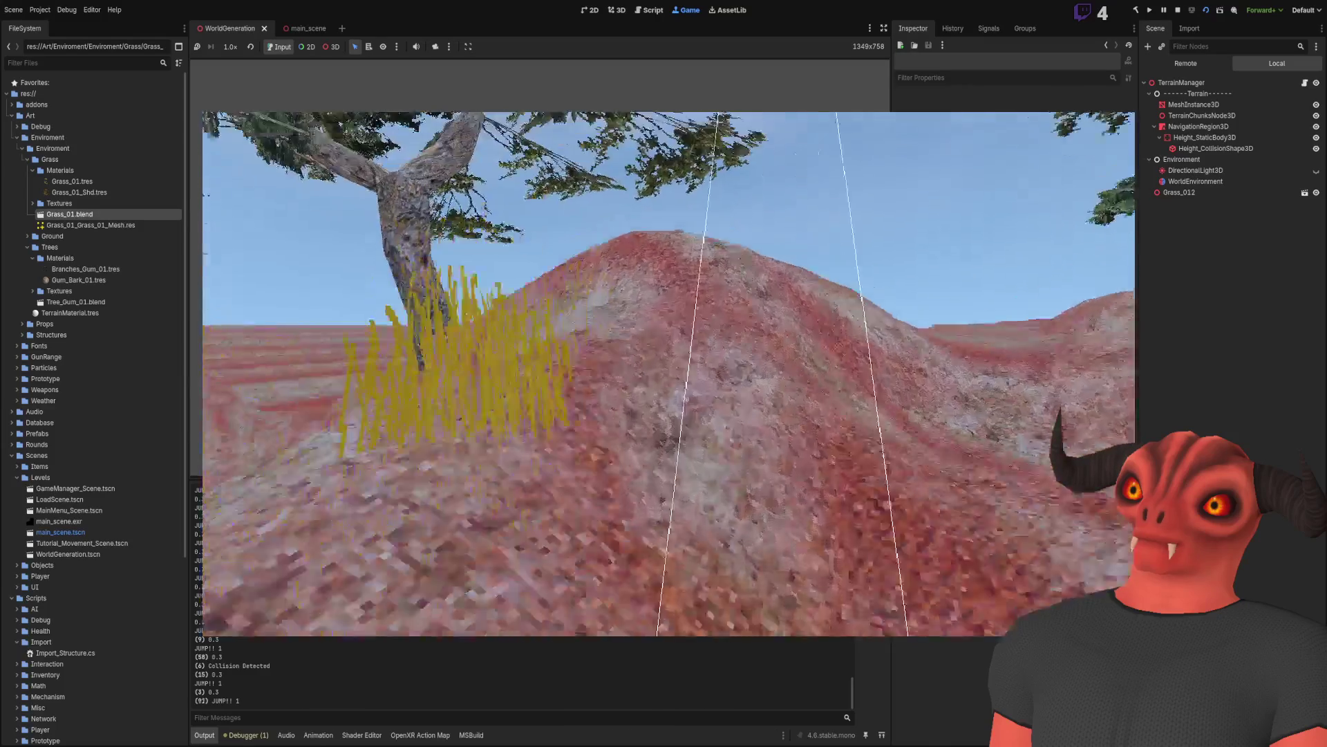
Step: Walk through the trees to view foliage overhead, then leave the game and open Grass_01_Shd.tres
{"action": "key", "text": "w"}
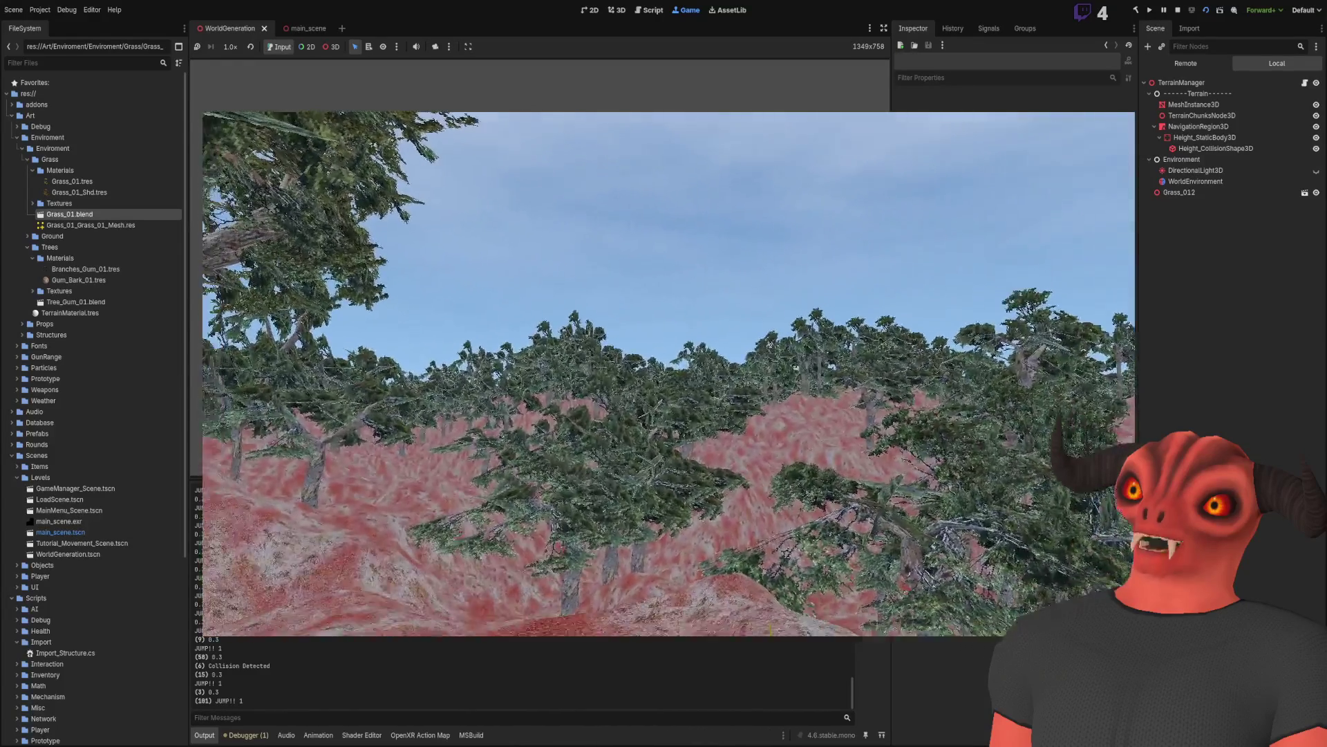
{"action": "mouse_move", "coordinate": [668, 373]}
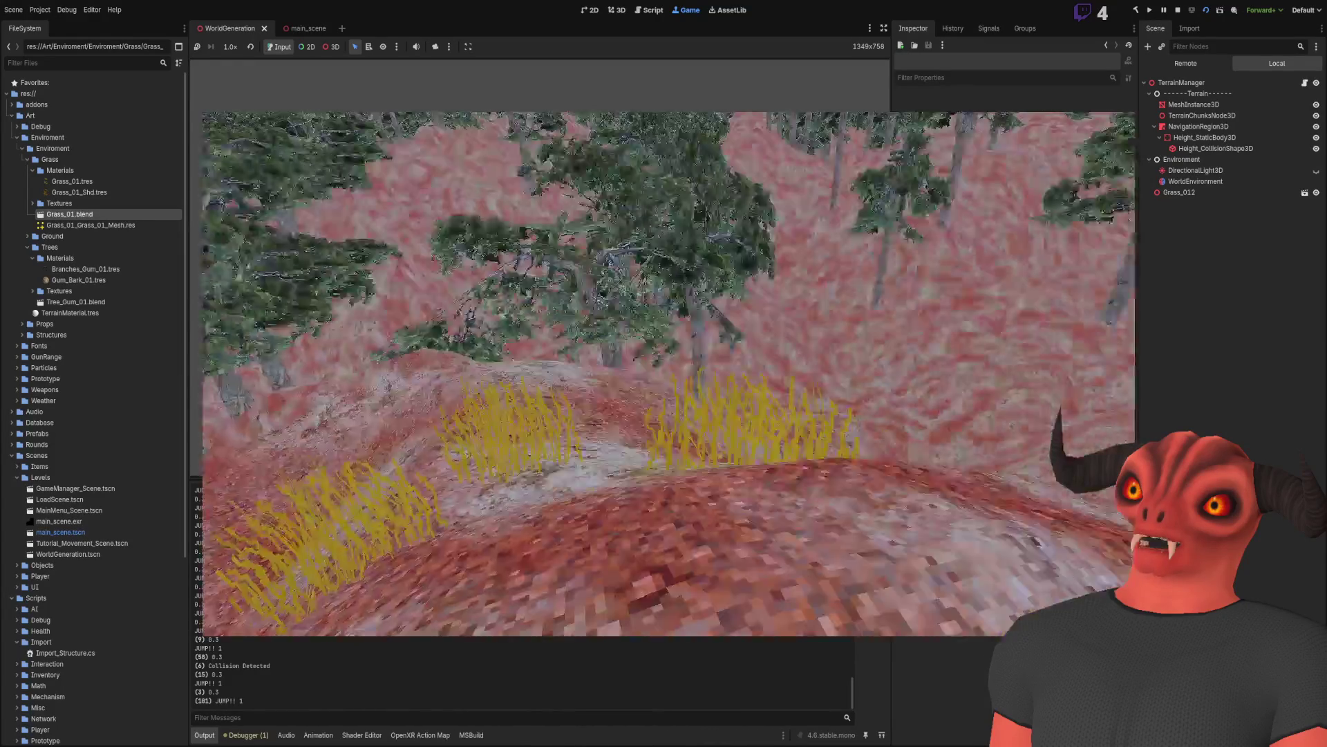
{"action": "key", "text": "w"}
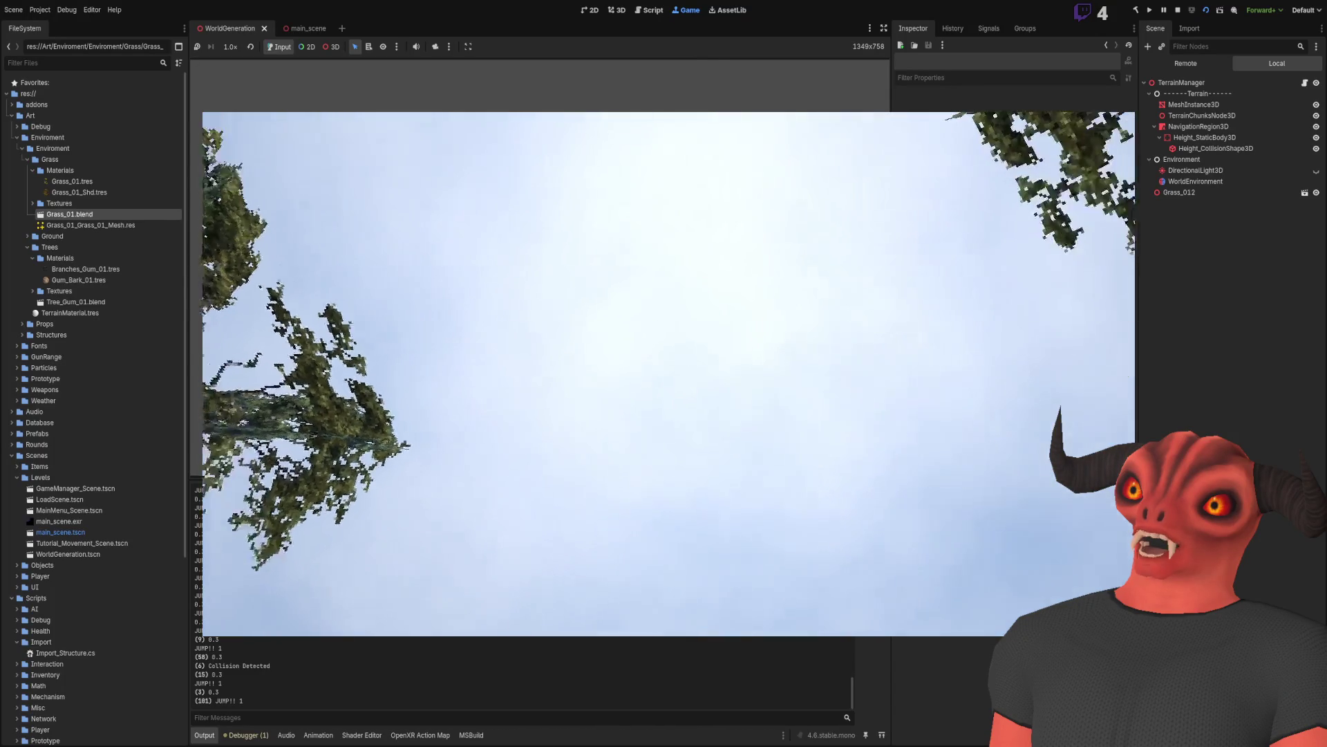
{"action": "key", "text": "Escape"}
{"action": "left_click", "coordinate": [80, 193]}
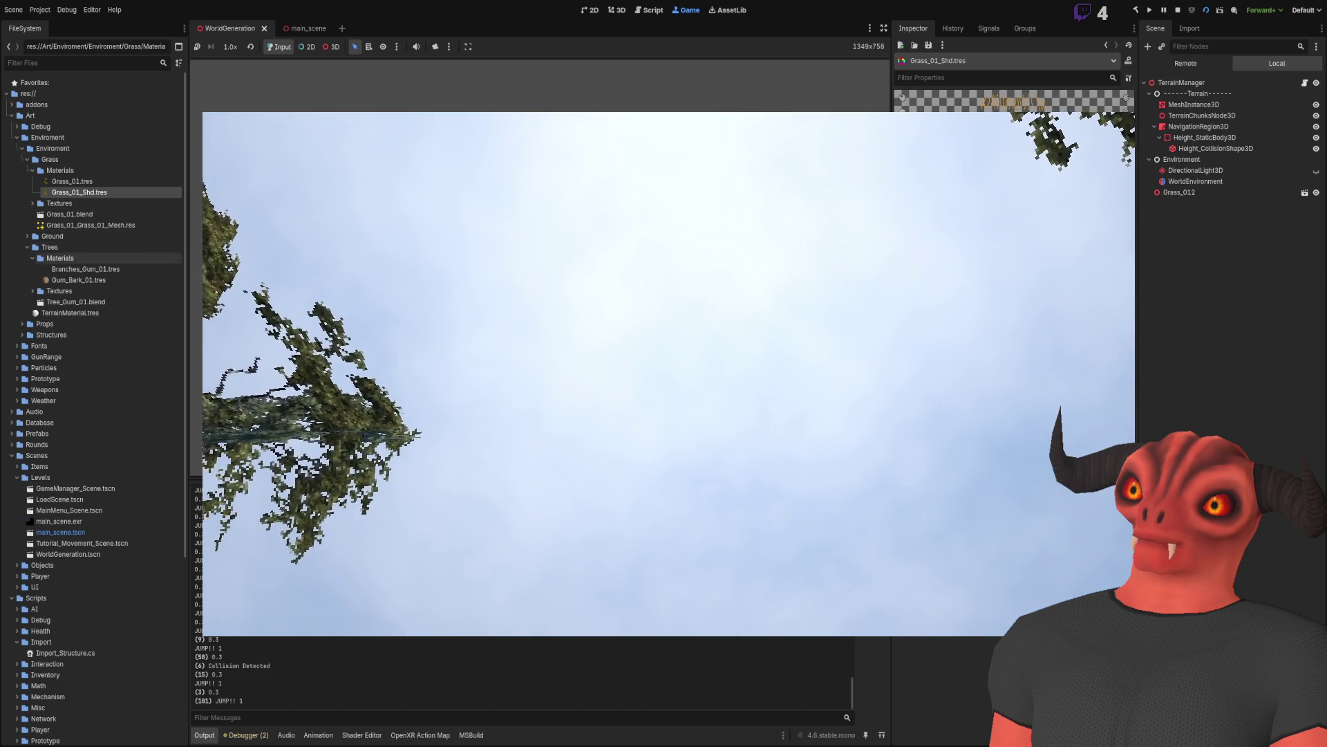
Step: Open the Branches_Gum_01 leaf material, then select its Branches_Gum_01_Albedo texture
{"action": "left_click", "coordinate": [76, 270]}
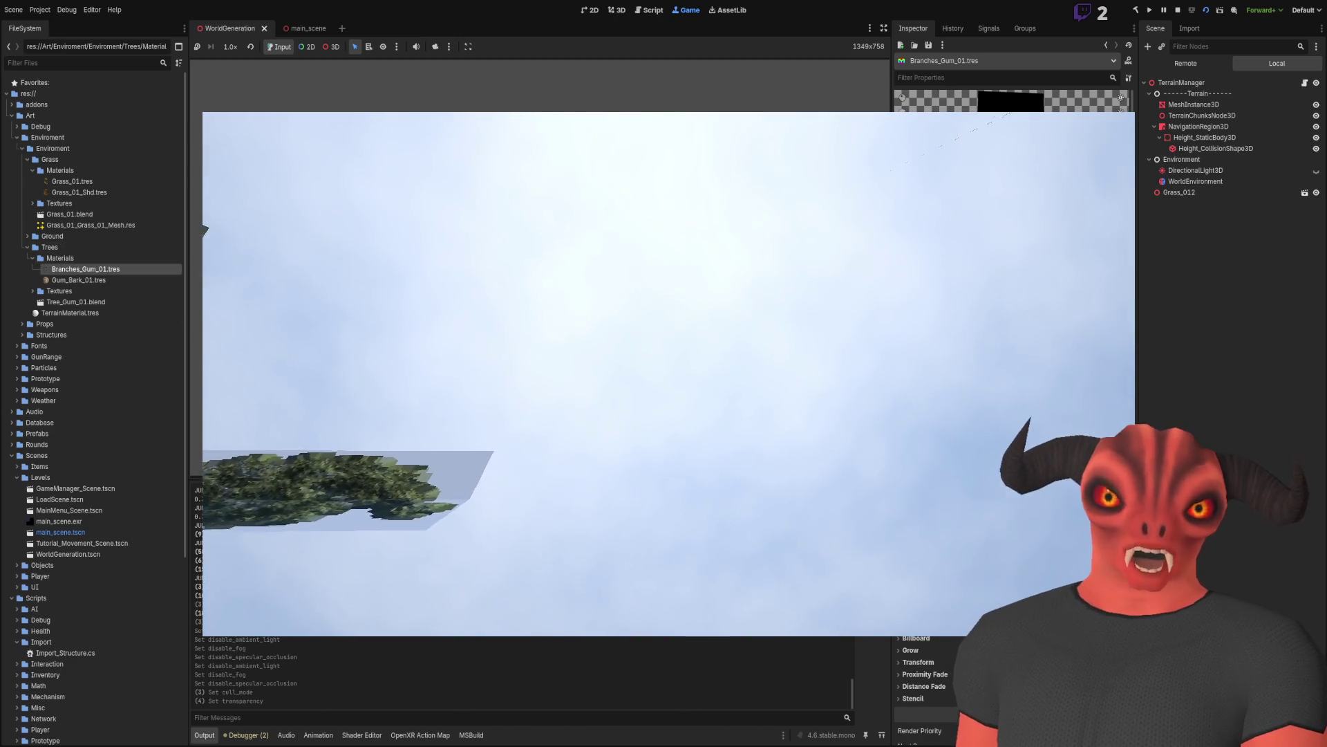
{"action": "left_click", "coordinate": [32, 291]}
{"action": "left_click", "coordinate": [96, 303]}
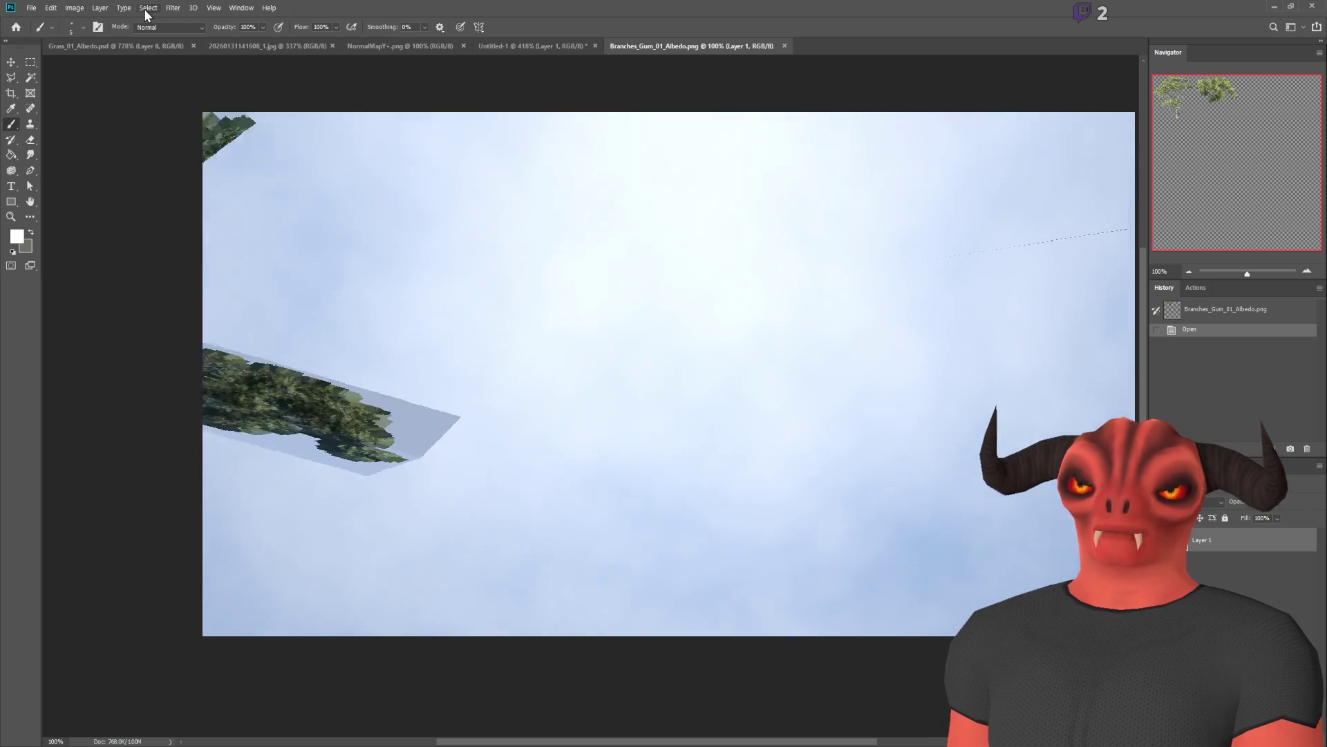
Step: In Photoshop, show the Actions list, pick the Rectangular Marquee, select Layer 1, and return to Godot
{"action": "left_click", "coordinate": [1196, 287]}
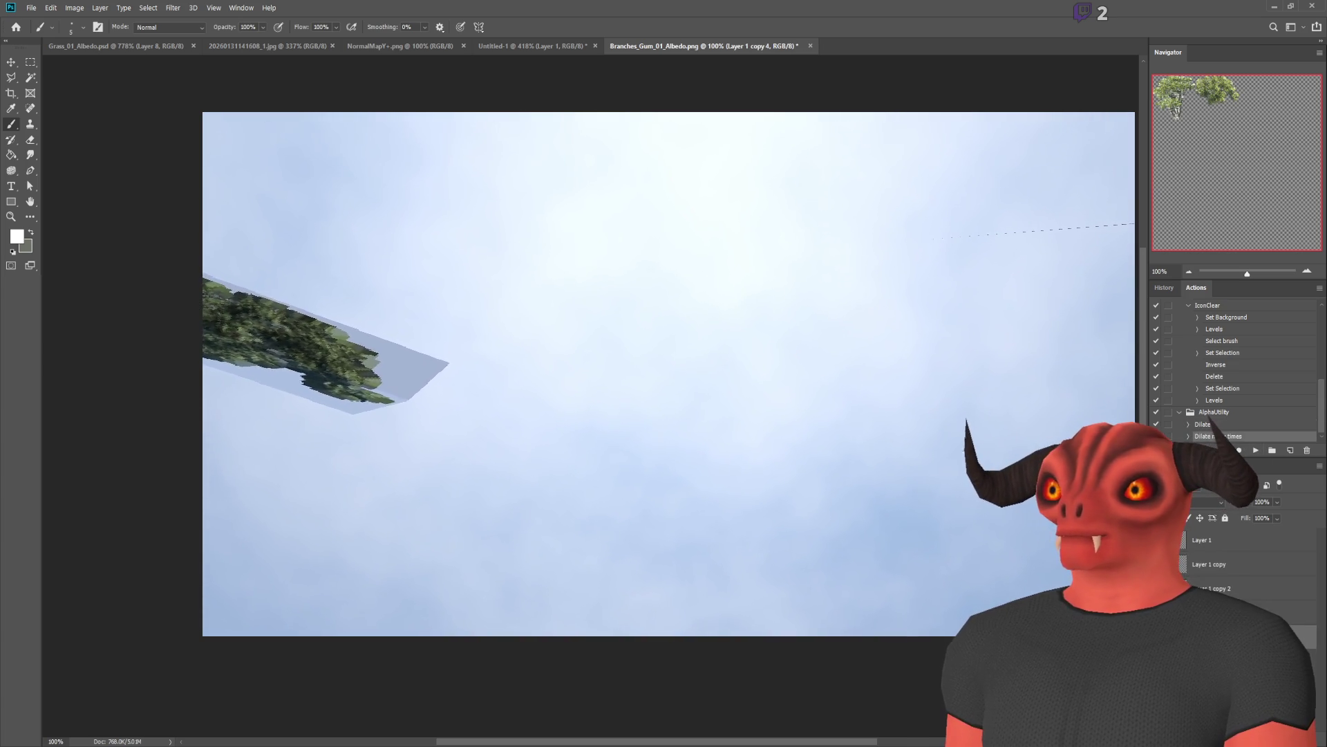
{"action": "key", "text": "m"}
{"action": "scroll", "coordinate": [127, 125], "scroll_direction": "up", "scroll_amount": 5}
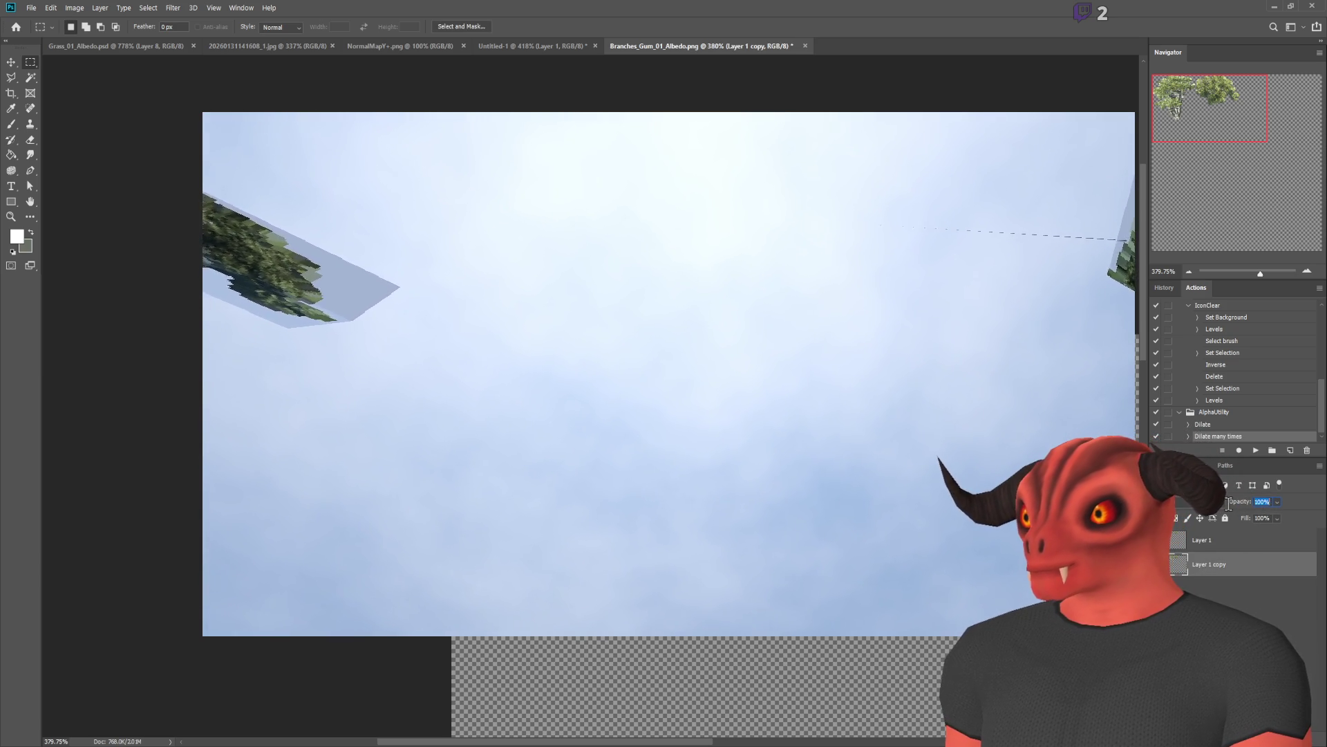
{"action": "left_click", "coordinate": [1203, 541]}
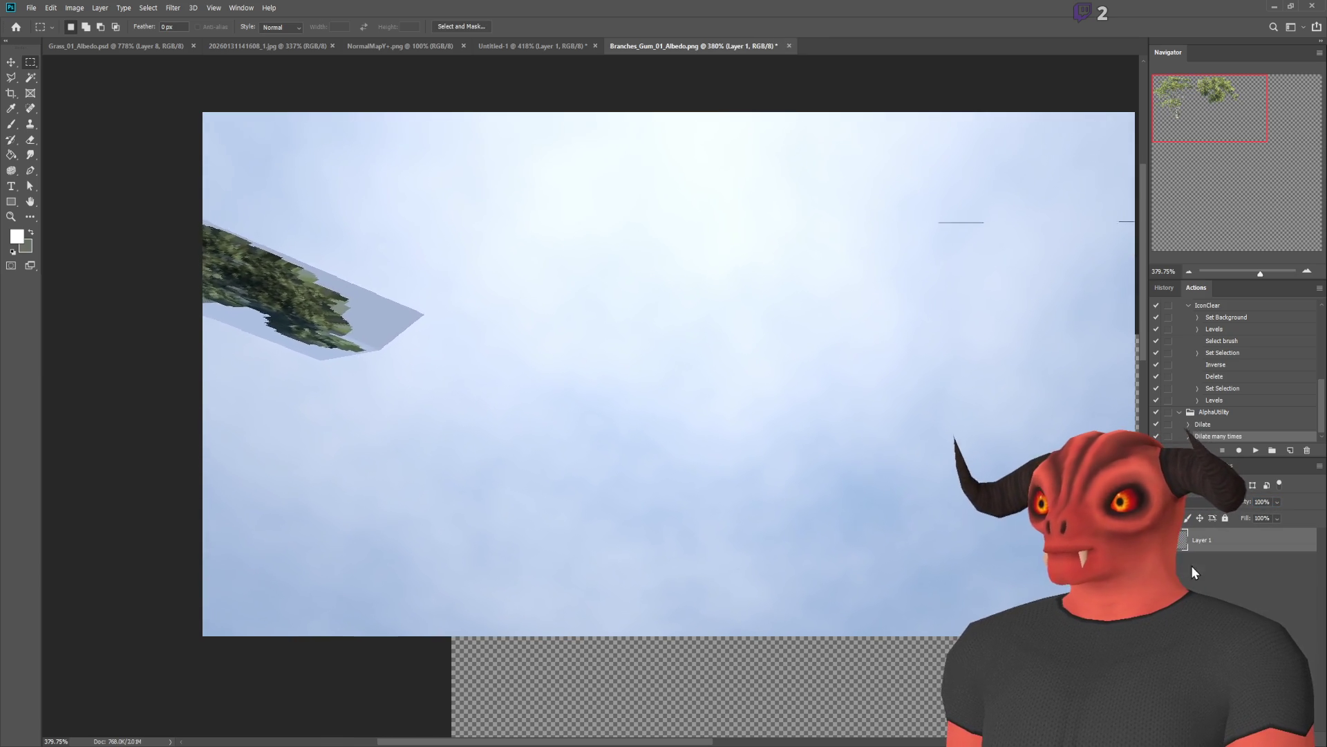
{"action": "key", "text": "alt+Tab"}
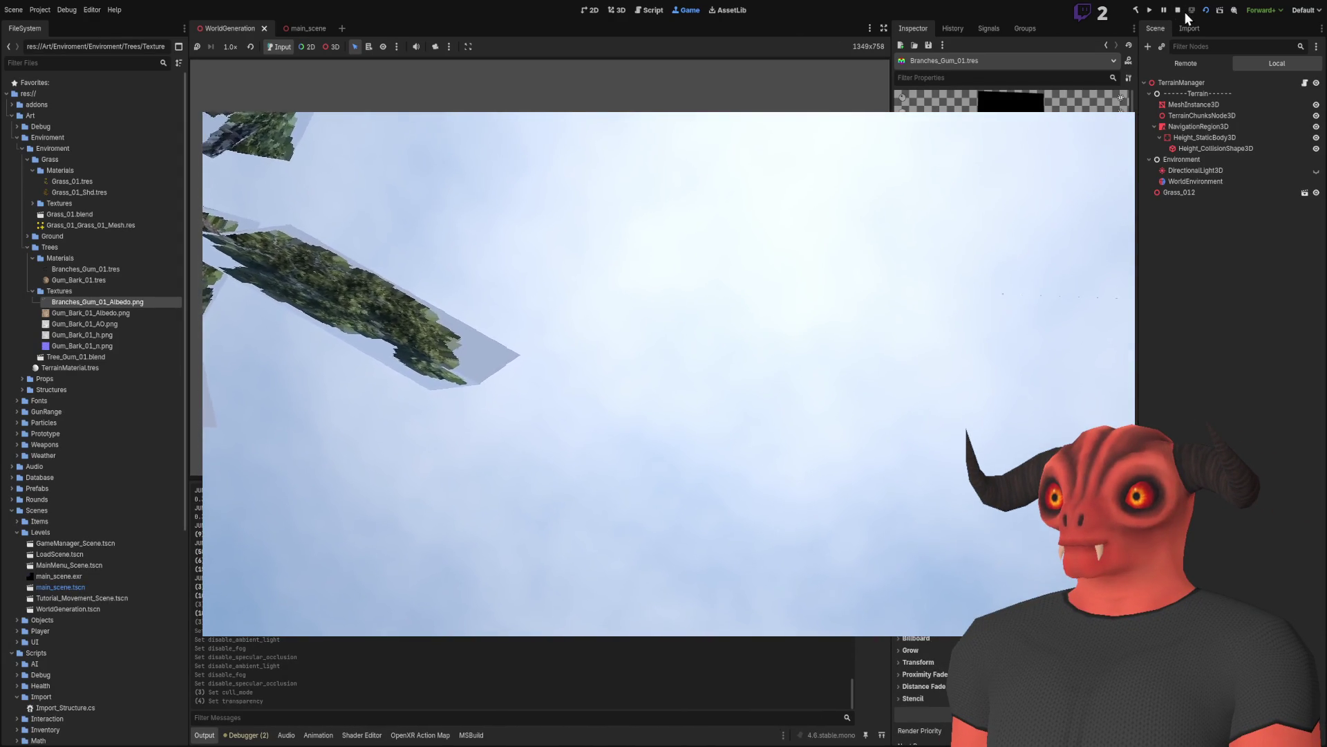
Step: Stop and relaunch the game twice to recheck the leaves, then switch to Photoshop
{"action": "left_click", "coordinate": [1178, 11]}
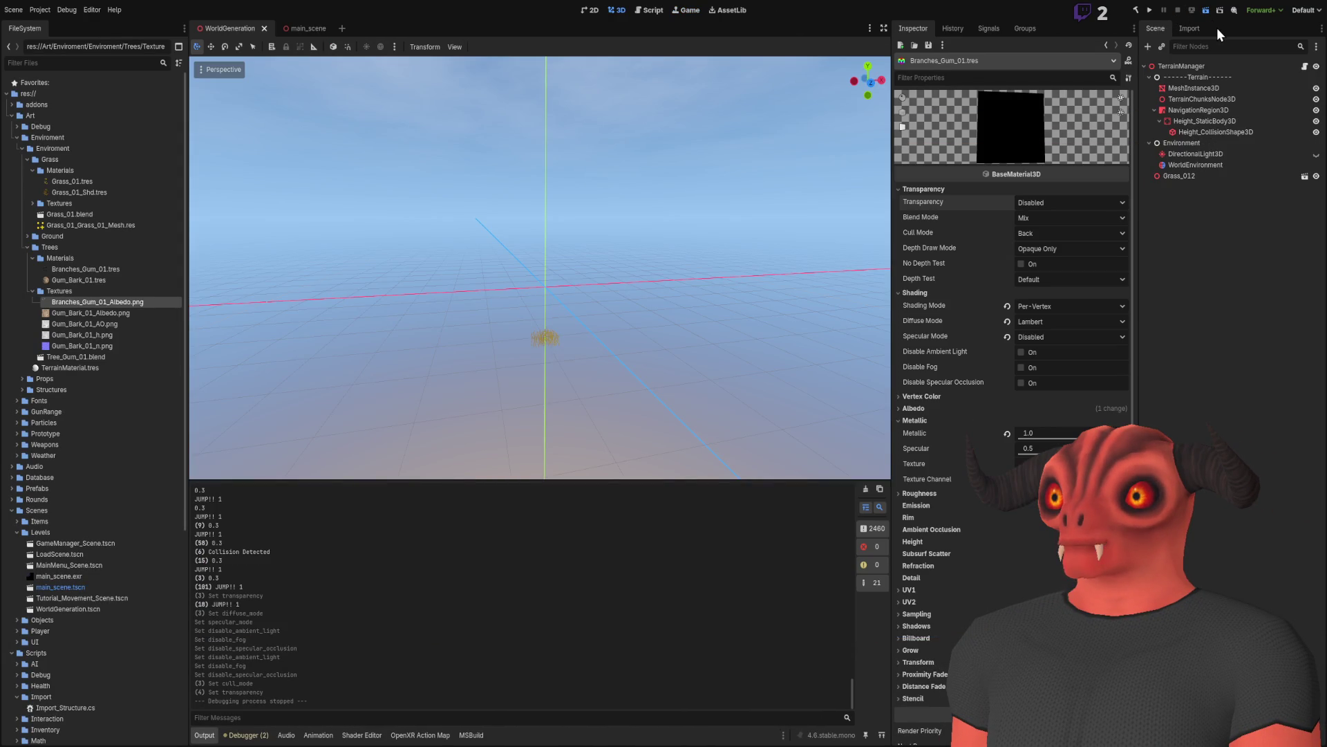
{"action": "key", "text": "F6"}
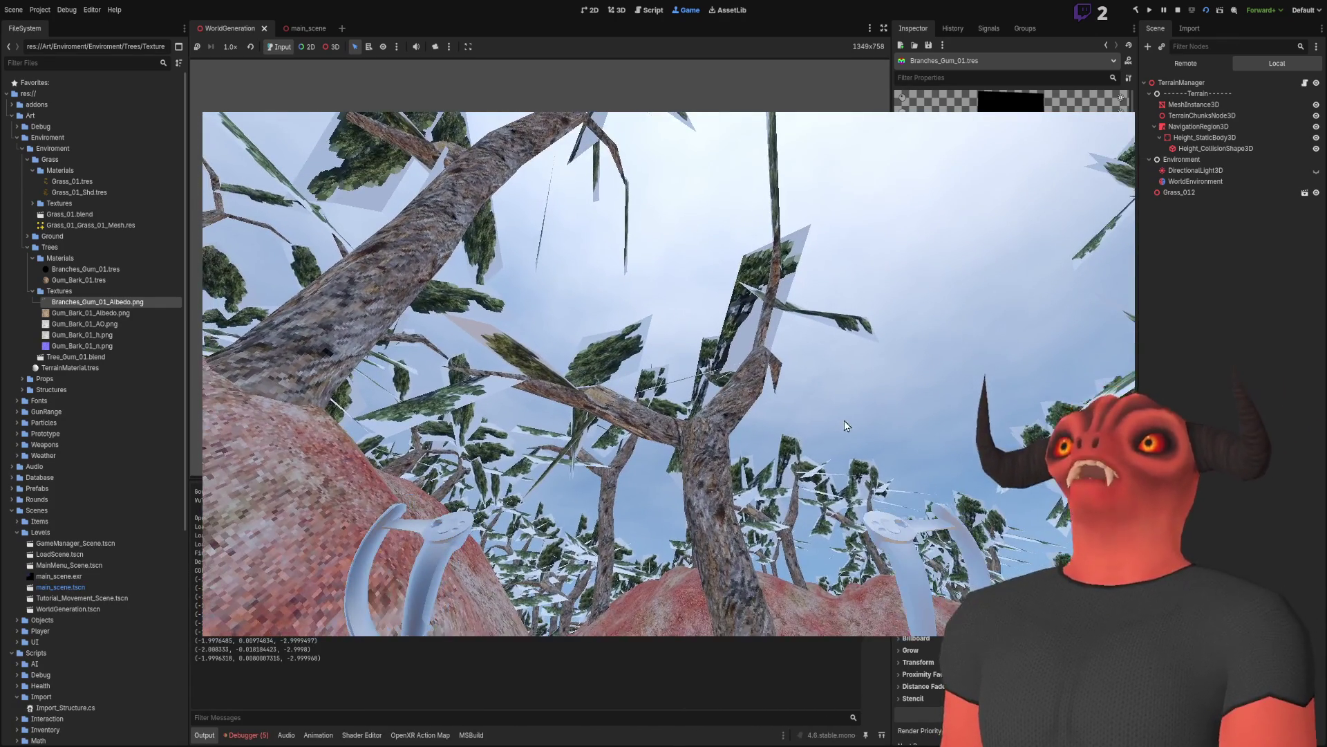
{"action": "left_click", "coordinate": [1177, 9]}
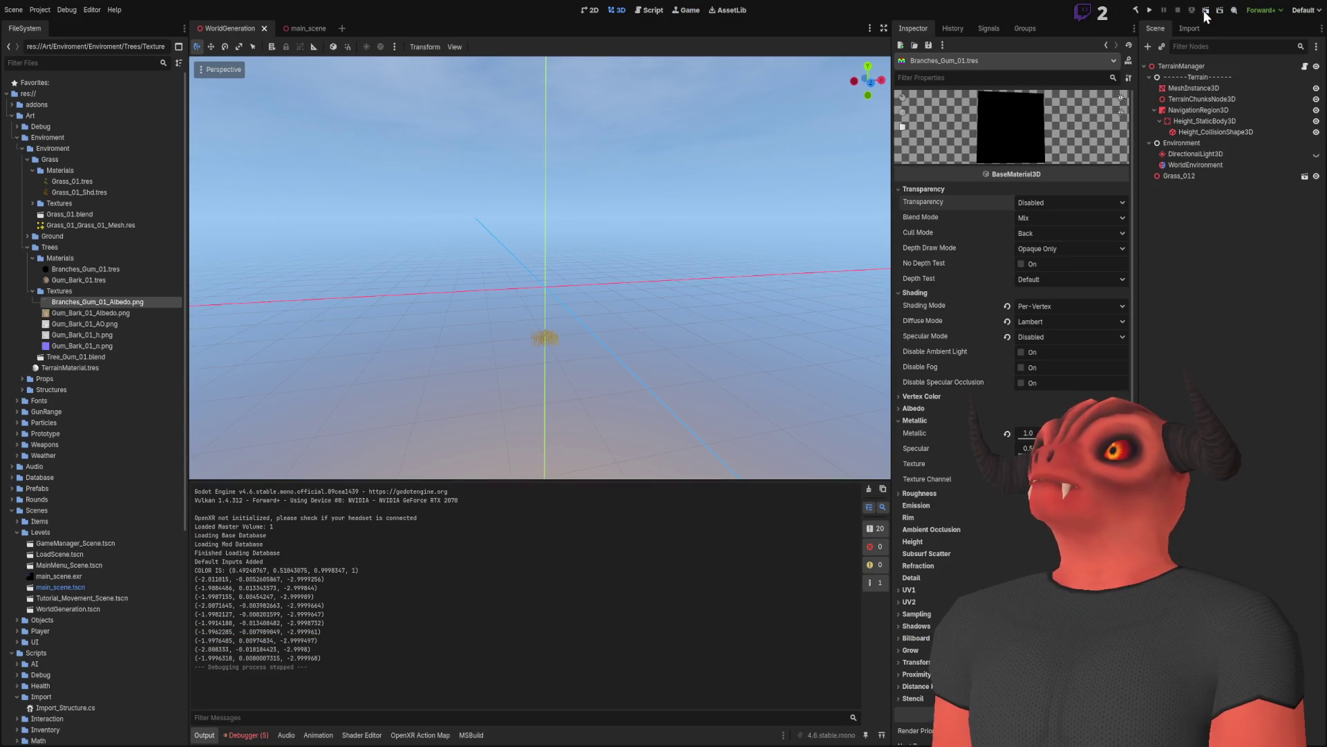
{"action": "key", "text": "F6"}
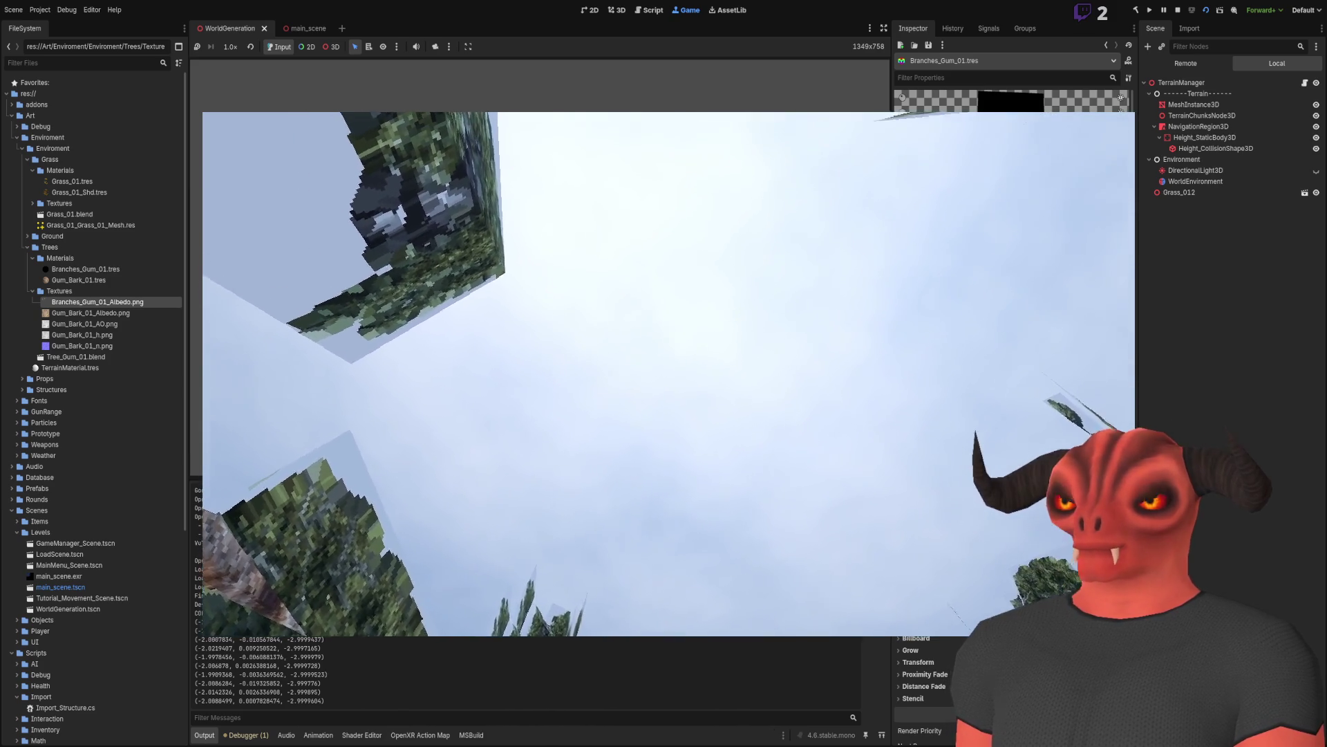
{"action": "key", "text": "alt+Tab"}
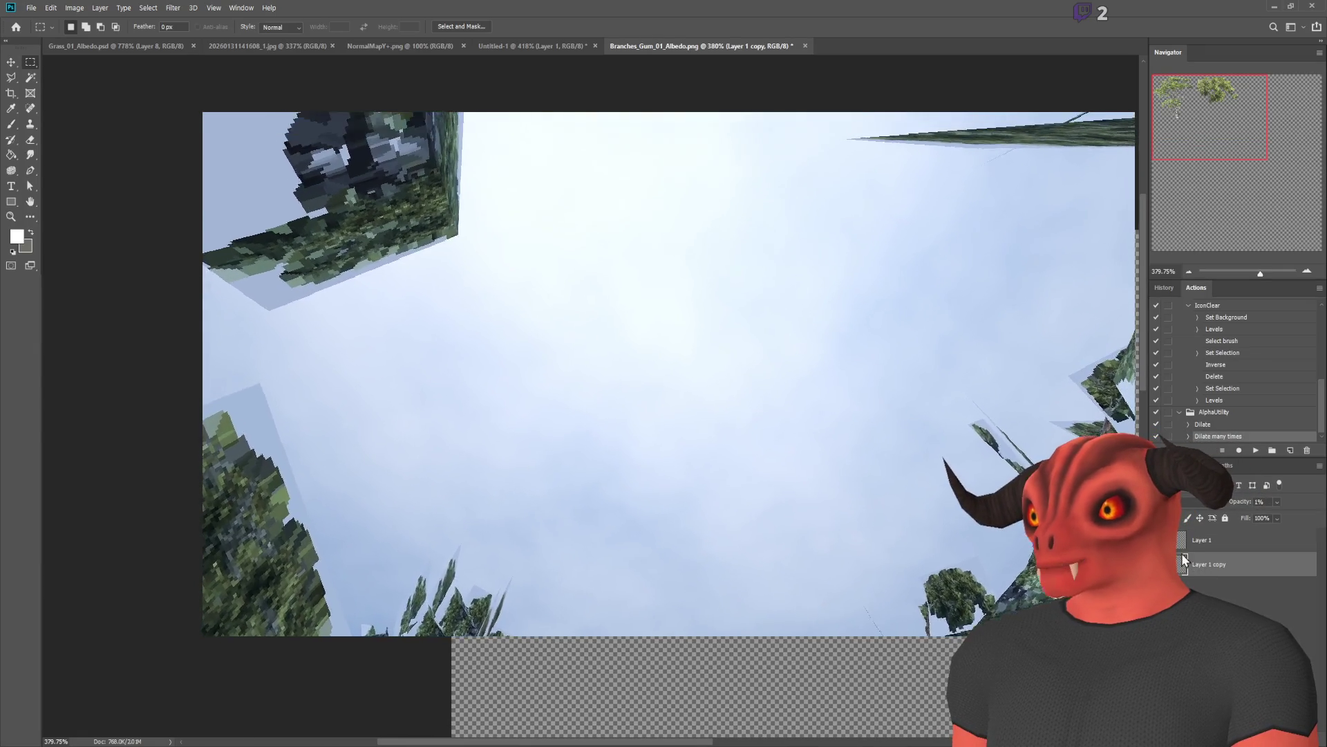
Step: Fill the branch texture's transparent background with olive green using the Paint Bucket
{"action": "left_click", "coordinate": [1259, 502]}
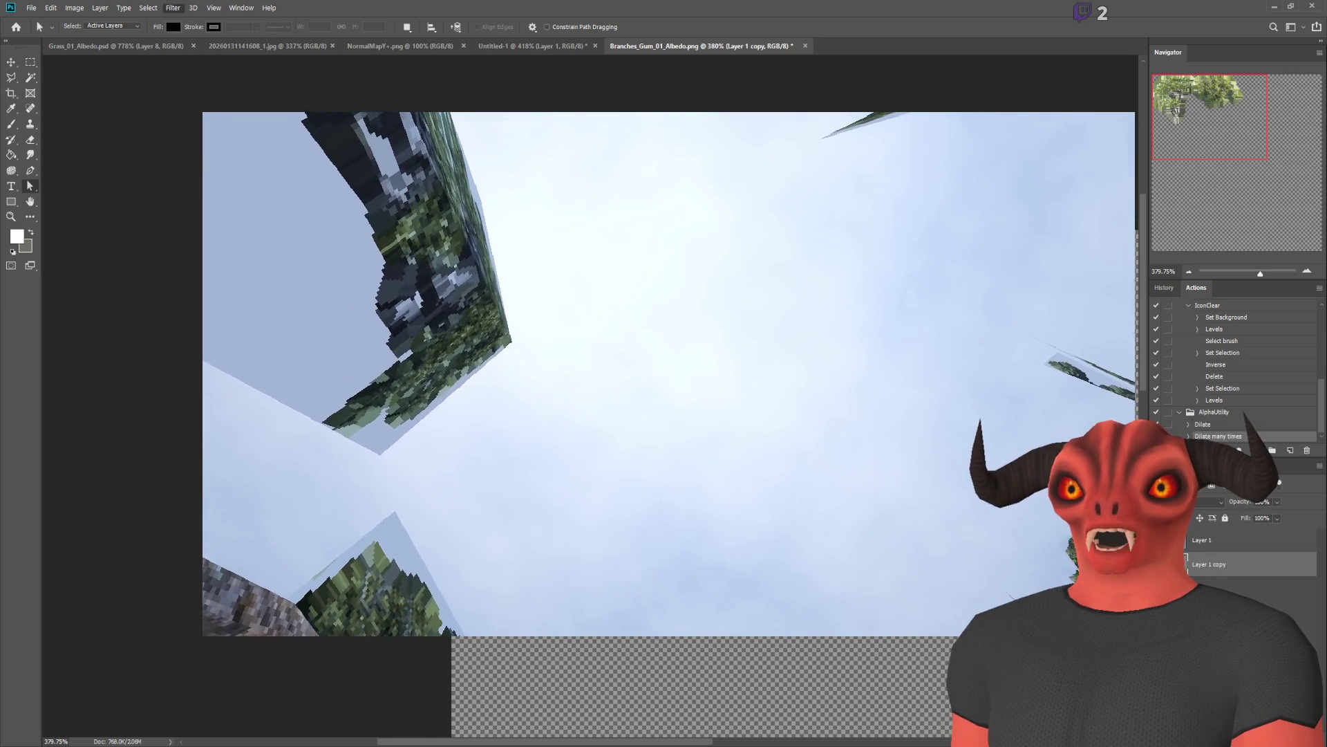
{"action": "left_click", "coordinate": [12, 126]}
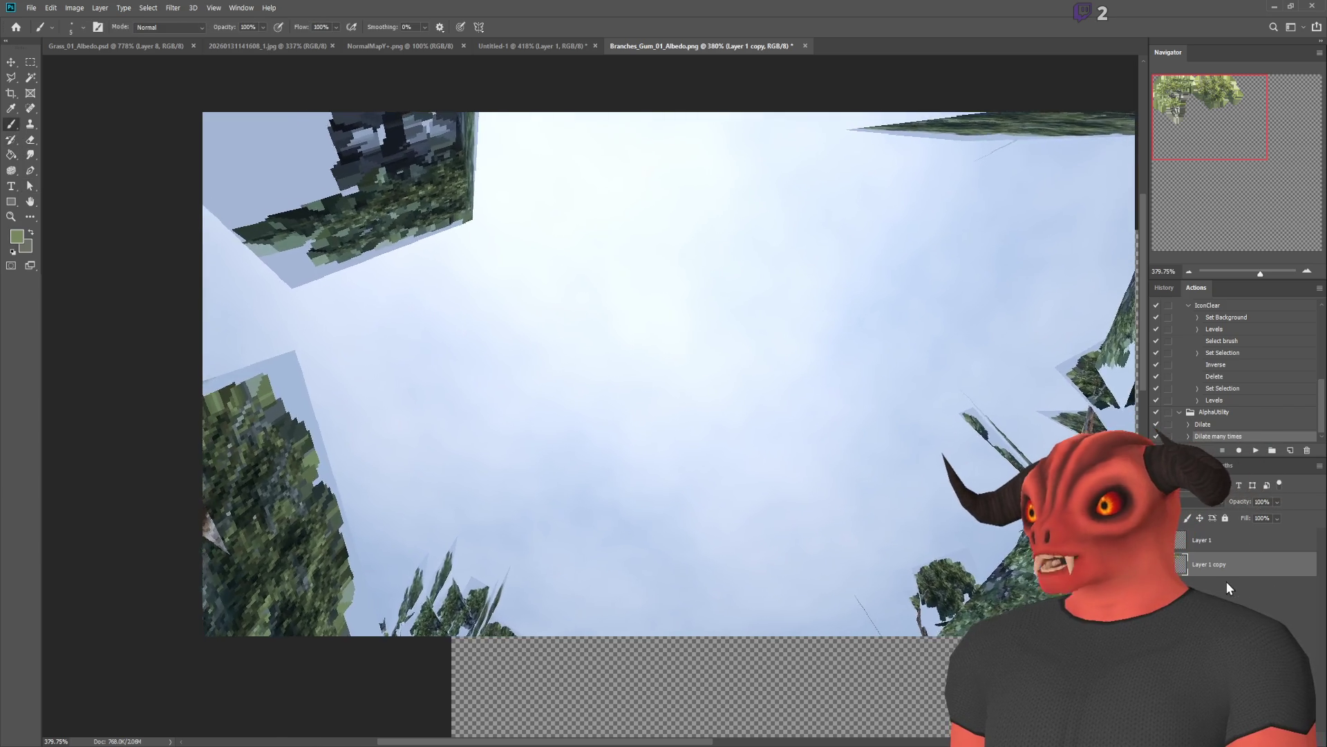
{"action": "key", "text": "g"}
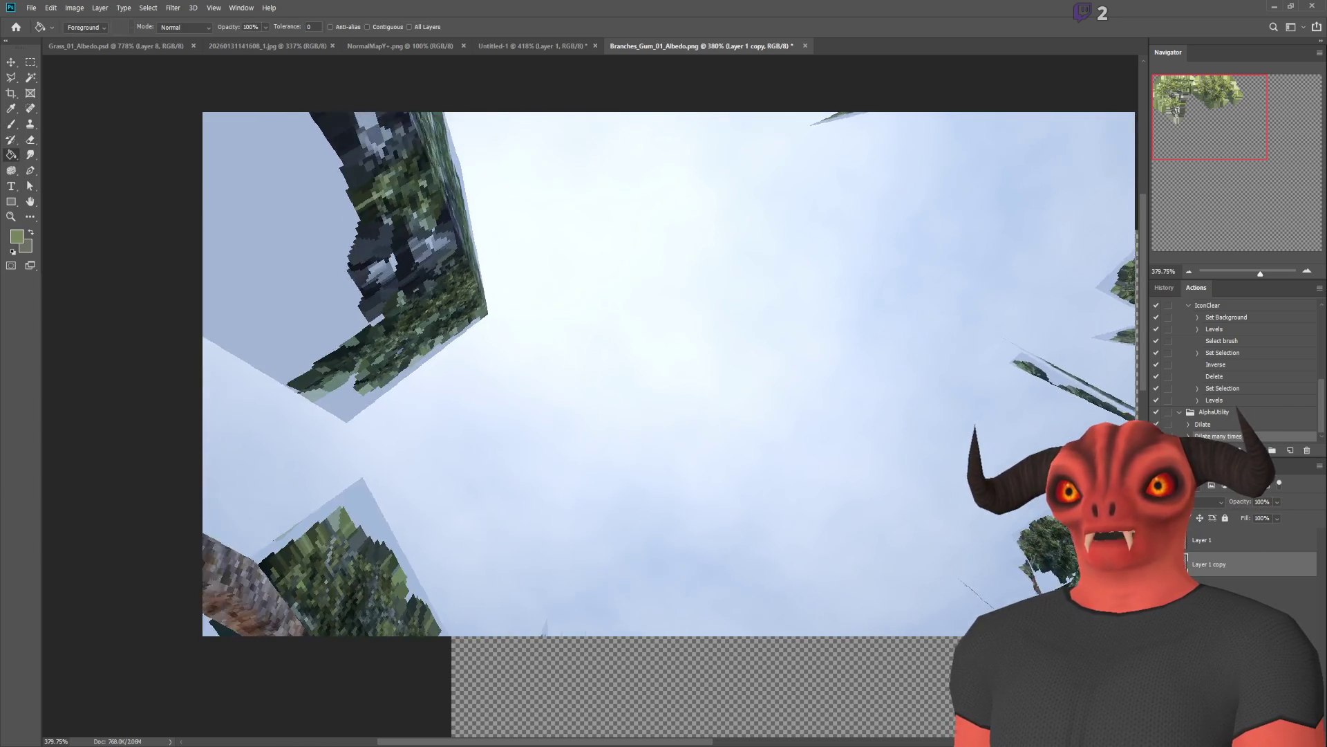
{"action": "left_click", "coordinate": [674, 692]}
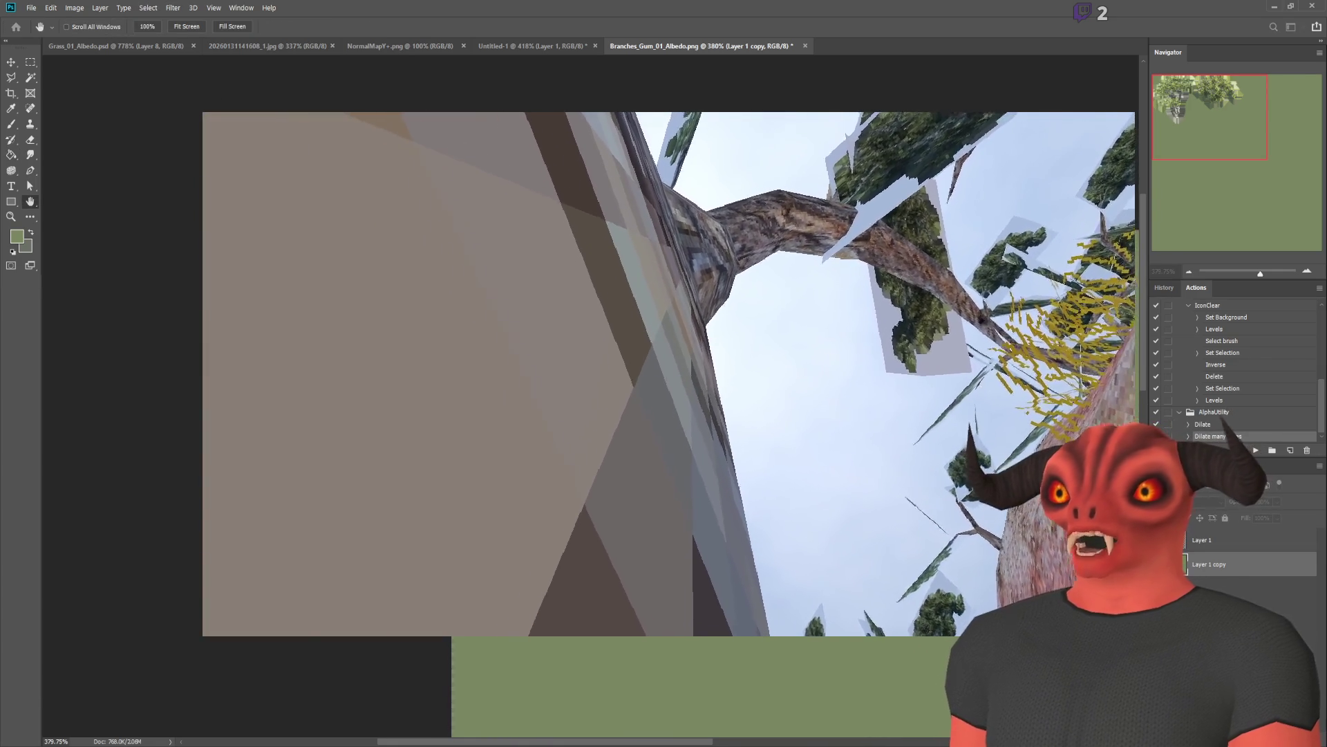
Step: Discard the green-filled copy layer and switch back to Godot
{"action": "key", "text": "h"}
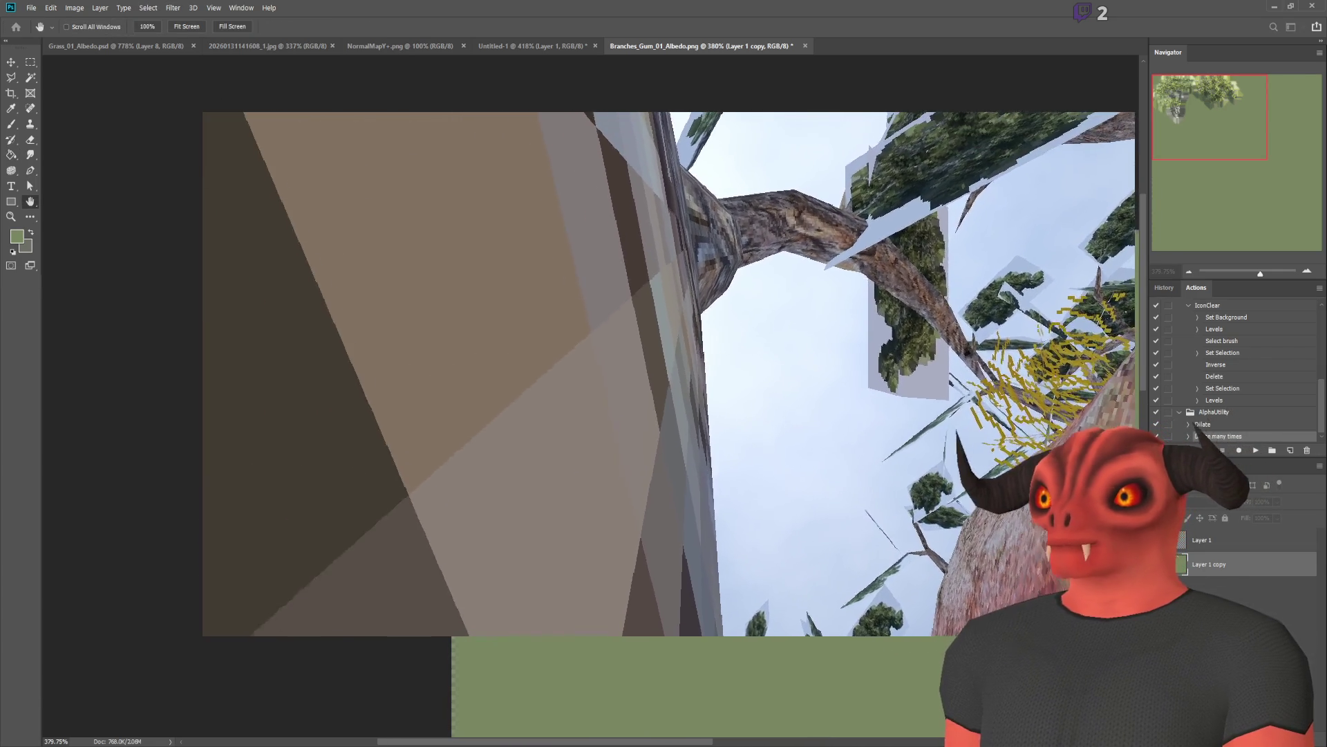
{"action": "key", "text": "g"}
{"action": "left_click", "coordinate": [1161, 564]}
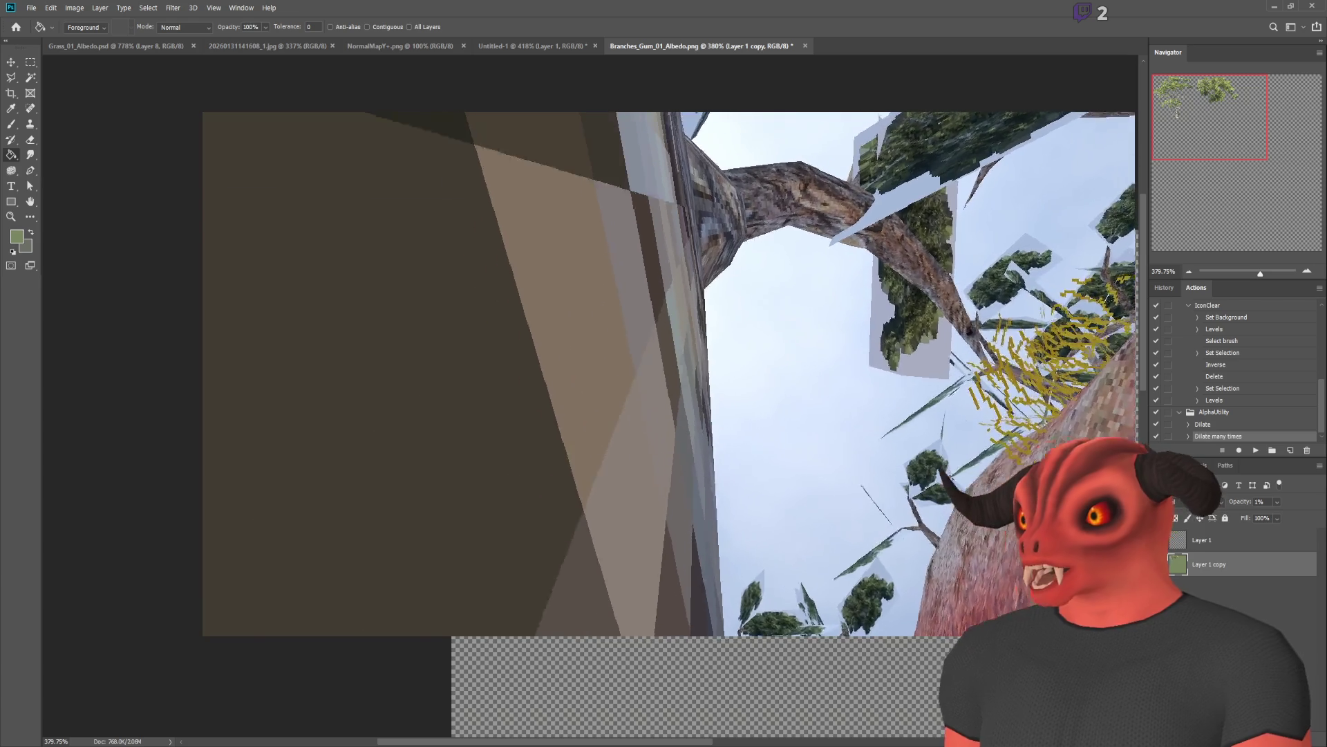
{"action": "key", "text": "e"}
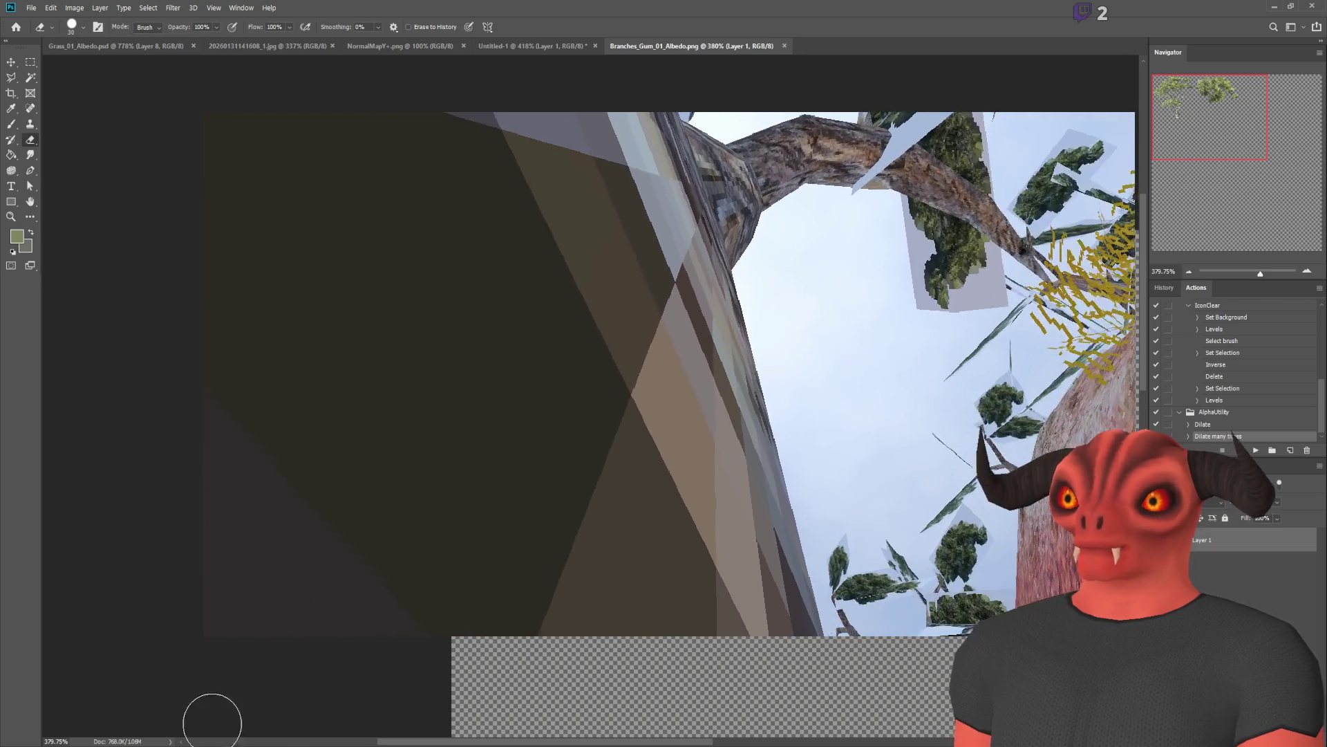
{"action": "key", "text": "alt+Tab"}
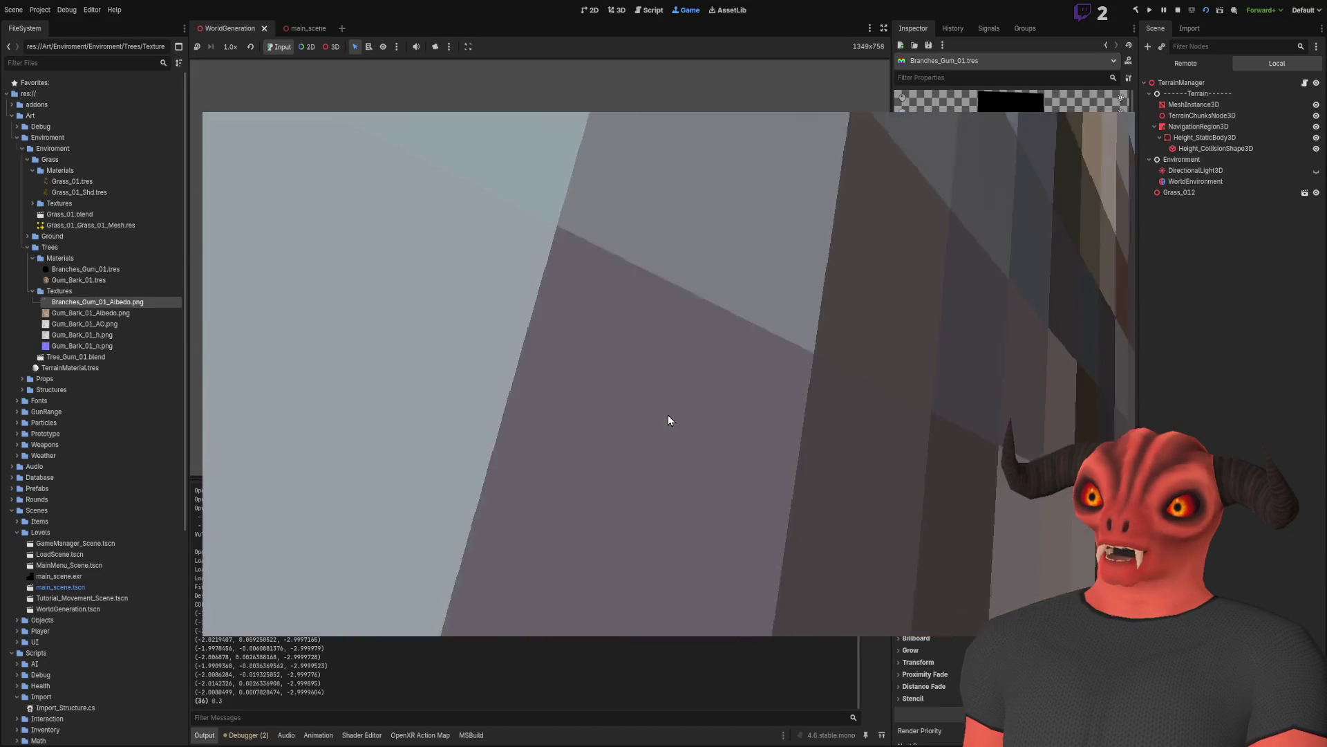
{"action": "key", "text": "space"}
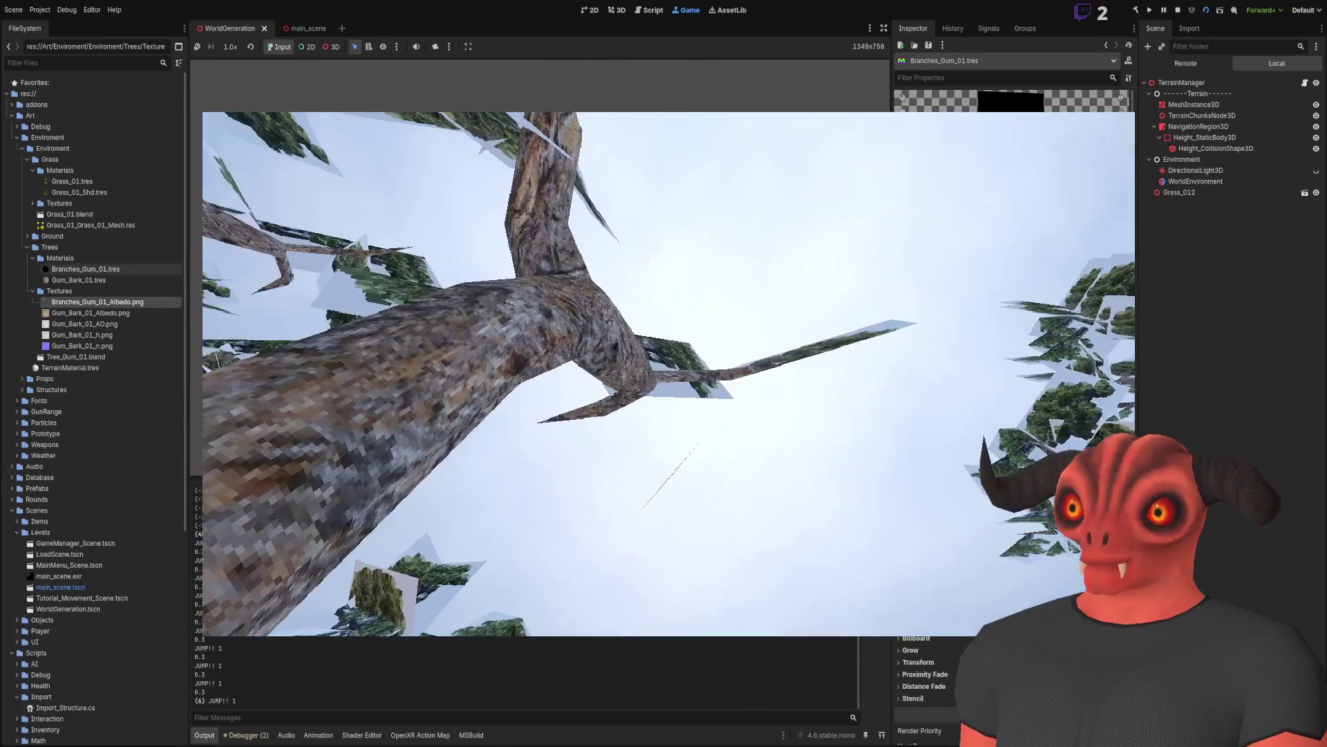
{"action": "left_click", "coordinate": [81, 335]}
{"action": "left_click", "coordinate": [88, 302]}
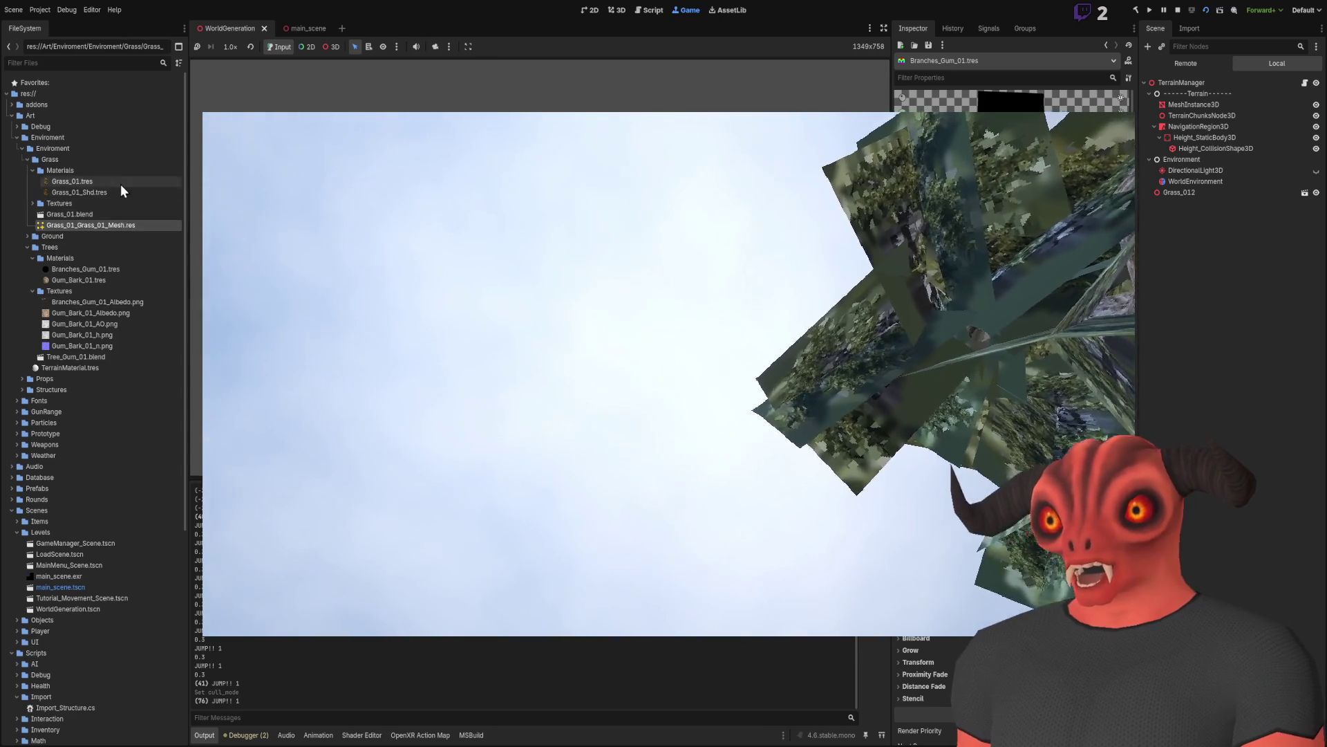
Step: Open Grass_01_Shd.tres in the Inspector, then select the Grass_01 material file
{"action": "left_click", "coordinate": [120, 193]}
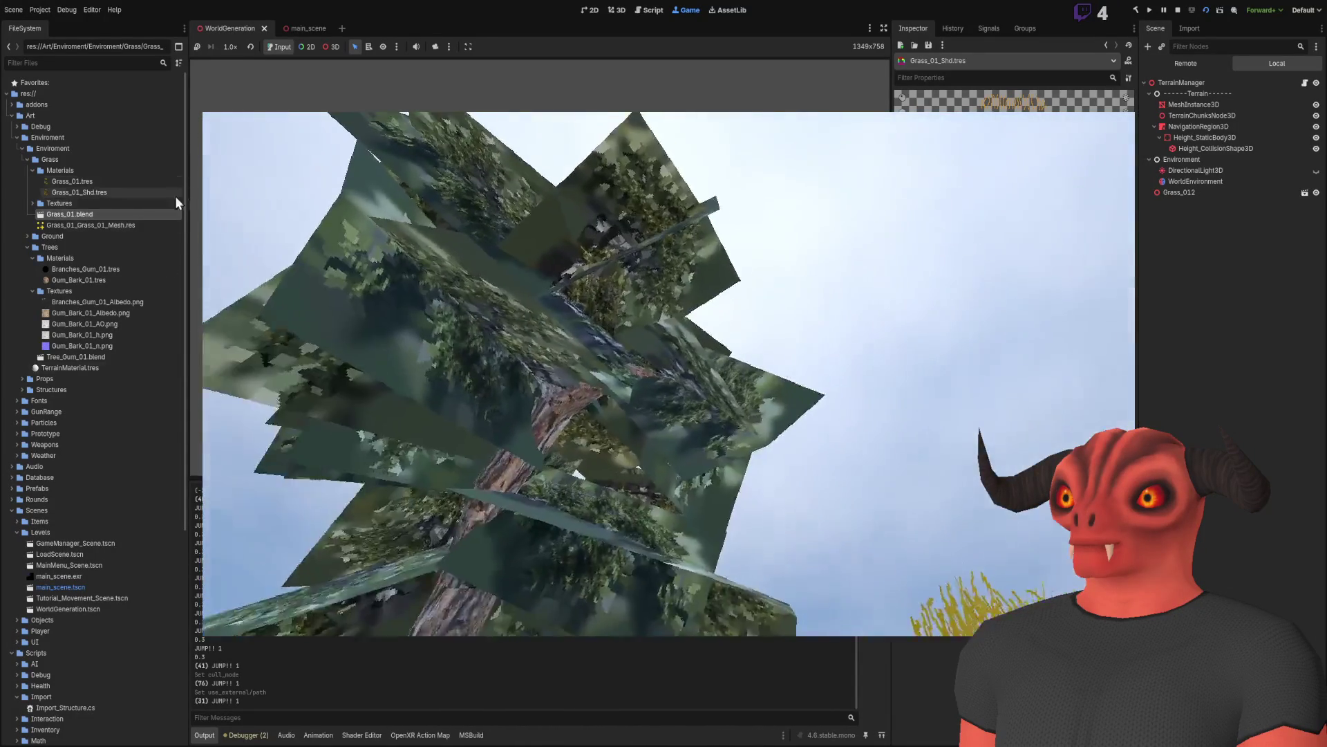
{"action": "left_click", "coordinate": [113, 183]}
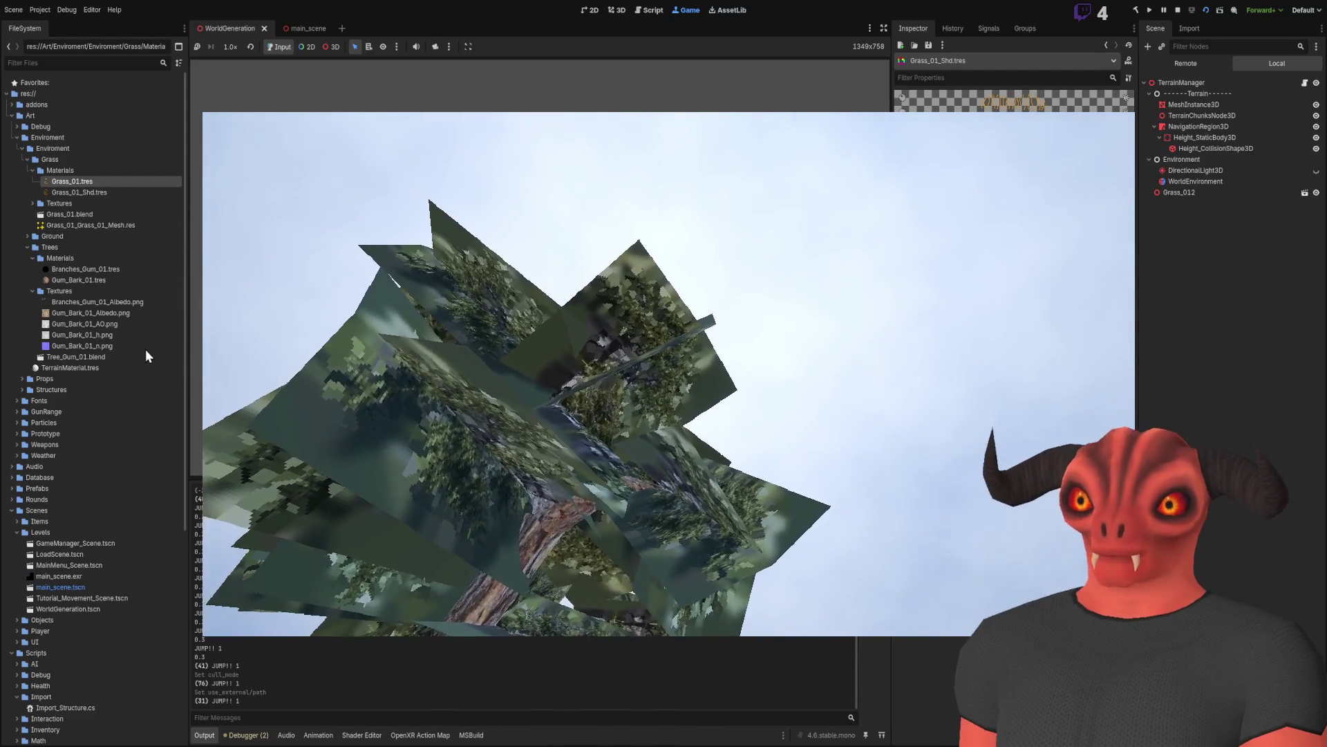
Step: Stop the game and load Grass_01.tres into the Inspector
{"action": "left_click", "coordinate": [1177, 10]}
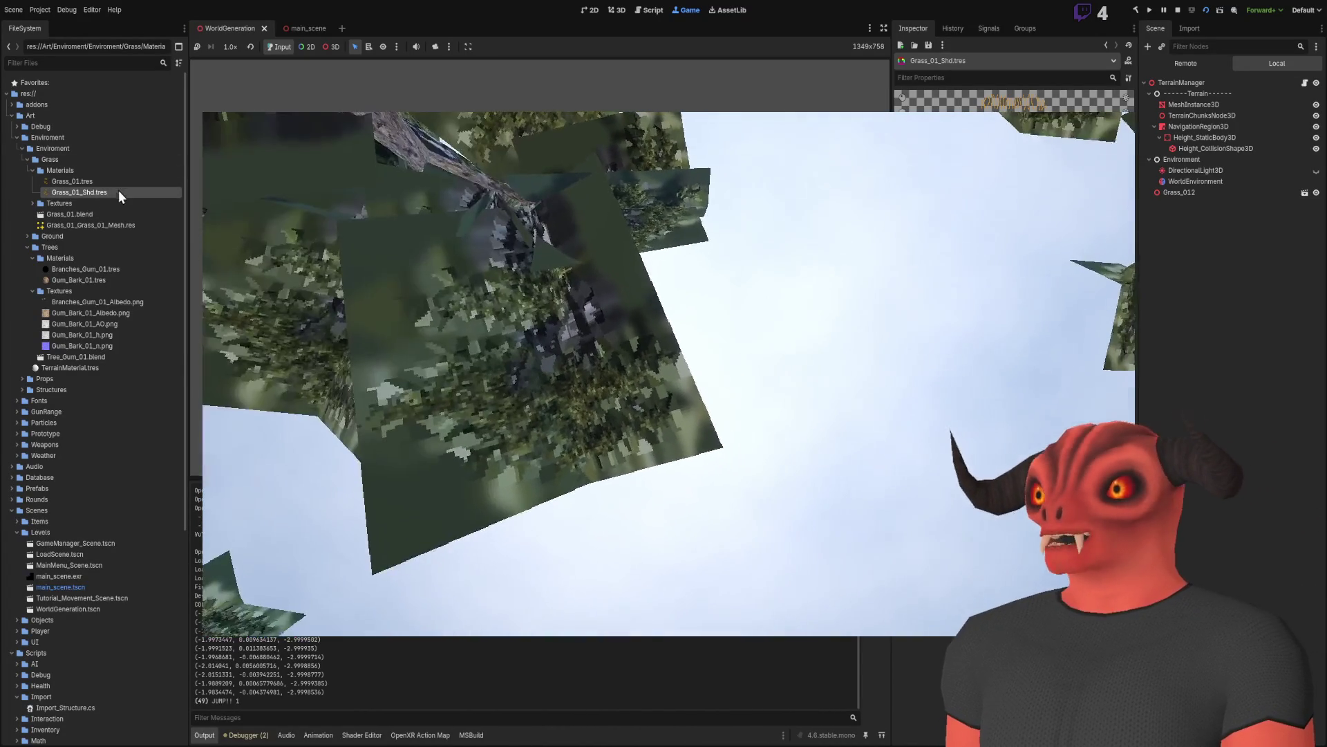
{"action": "left_click", "coordinate": [97, 182]}
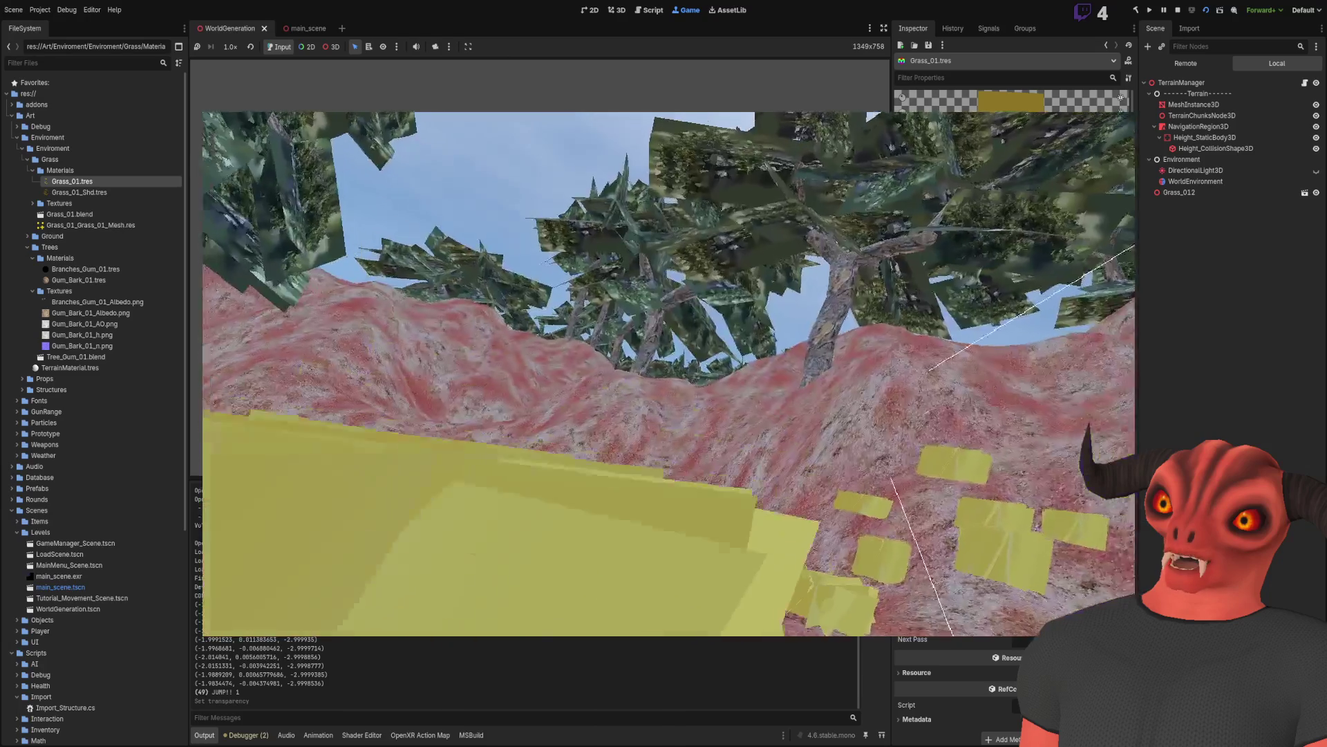
Step: Look down at the terrain grass in the running game, then stop it
{"action": "key", "text": "space"}
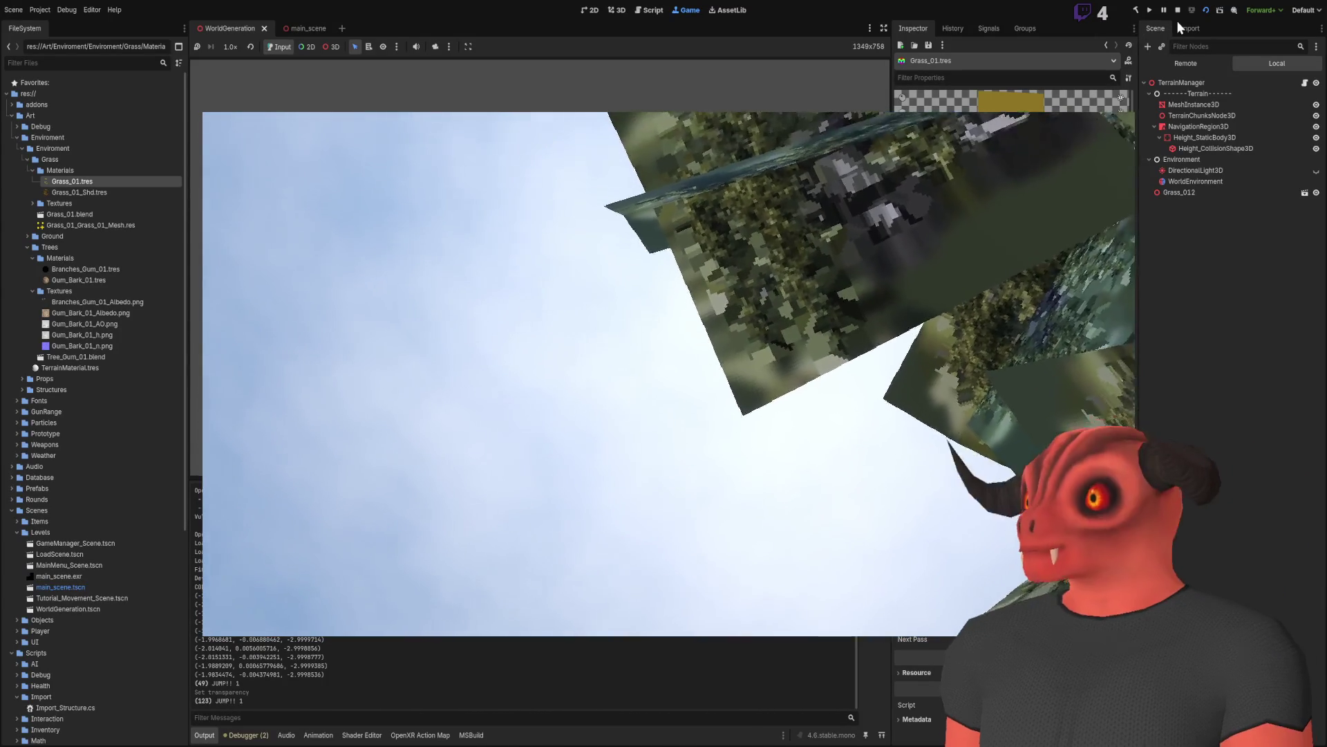
{"action": "left_click", "coordinate": [1178, 11]}
Step: Select TerrainManager, run and stop the game, then open the Branches_Gum_01 material
{"action": "left_click", "coordinate": [1202, 66]}
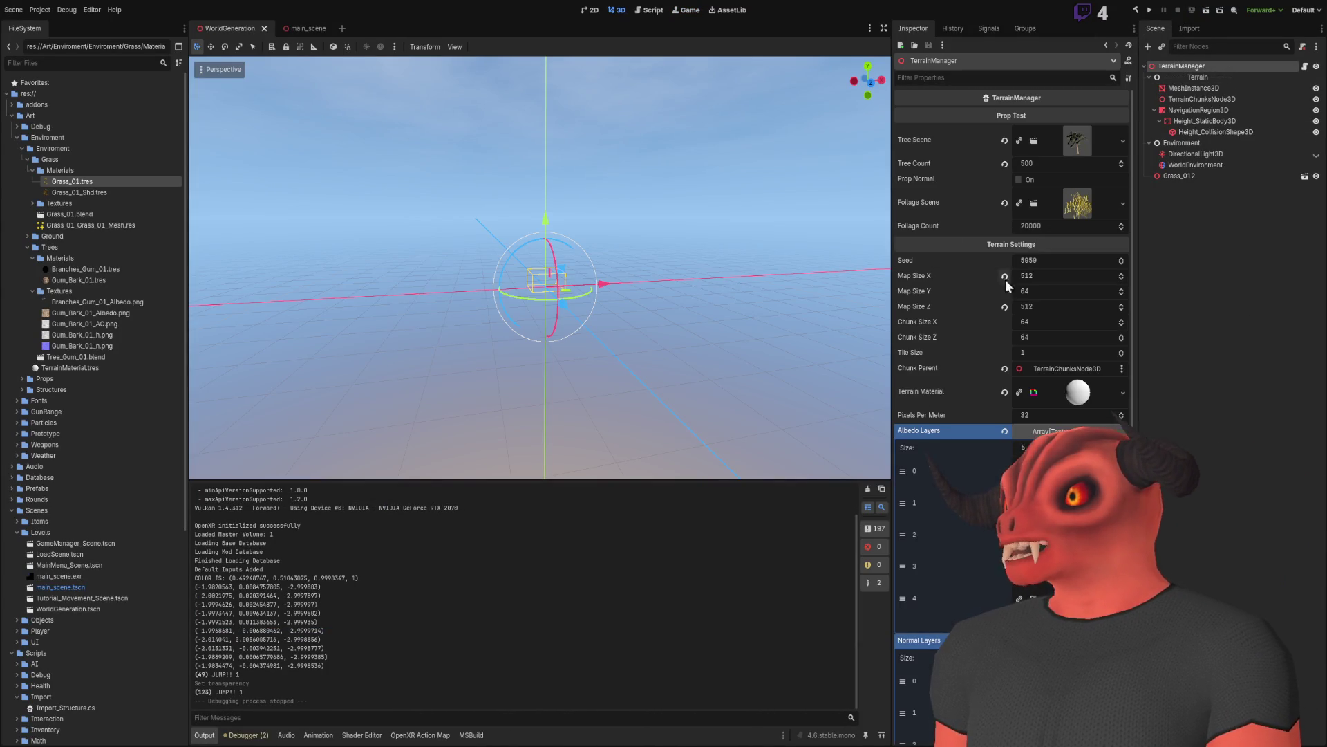
{"action": "left_click", "coordinate": [1150, 10]}
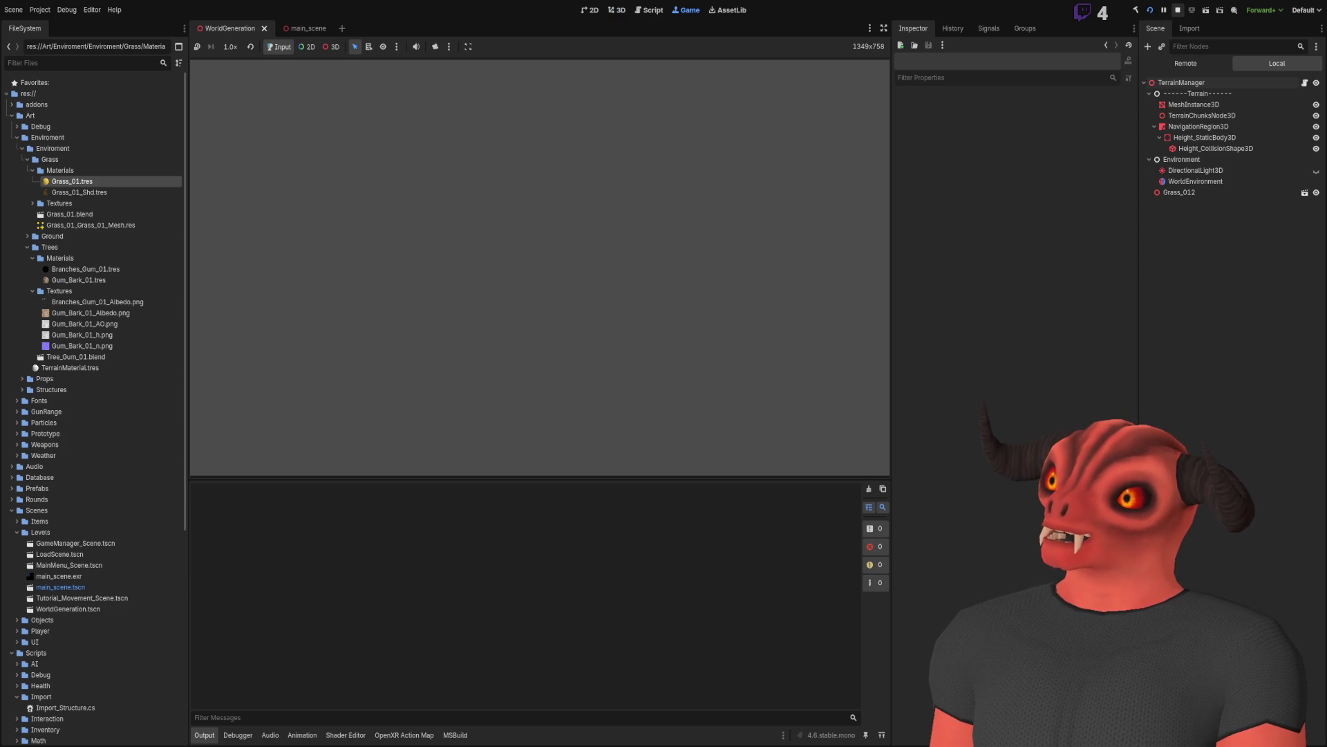
{"action": "key", "text": "F8"}
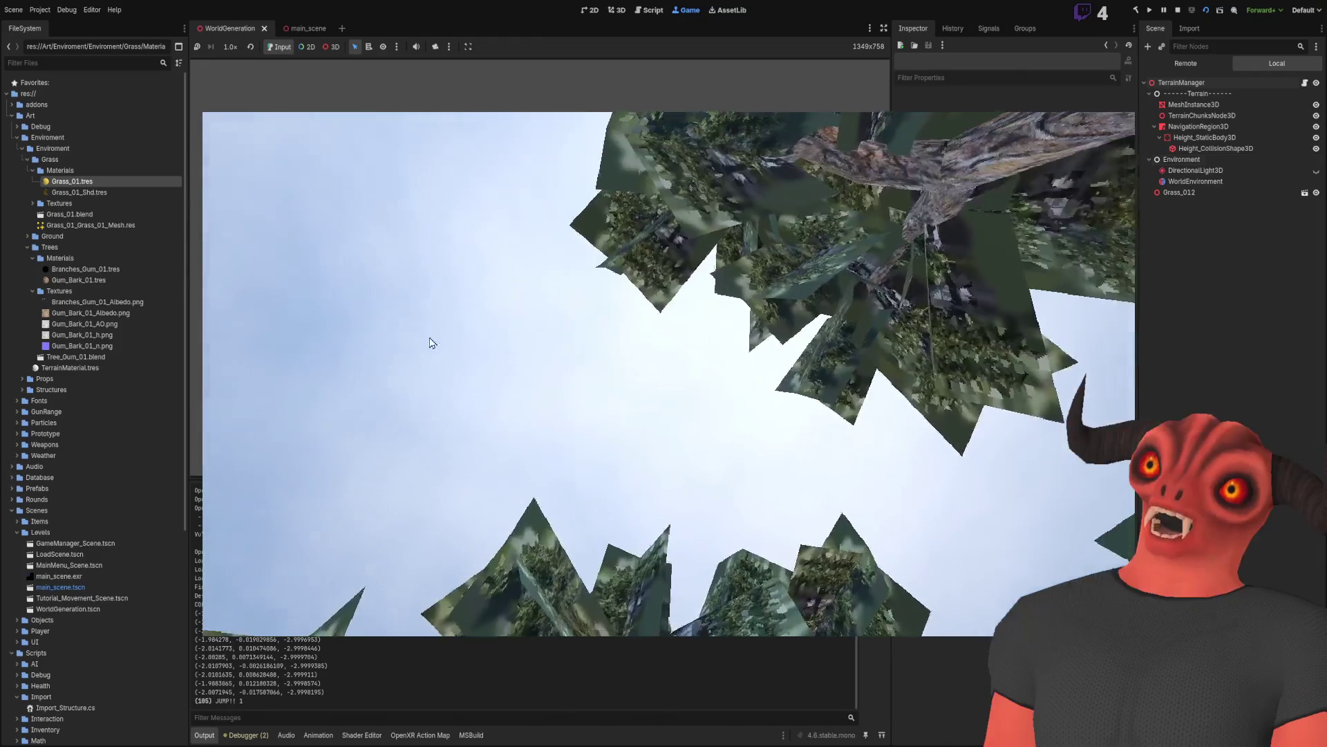
{"action": "left_click", "coordinate": [134, 269]}
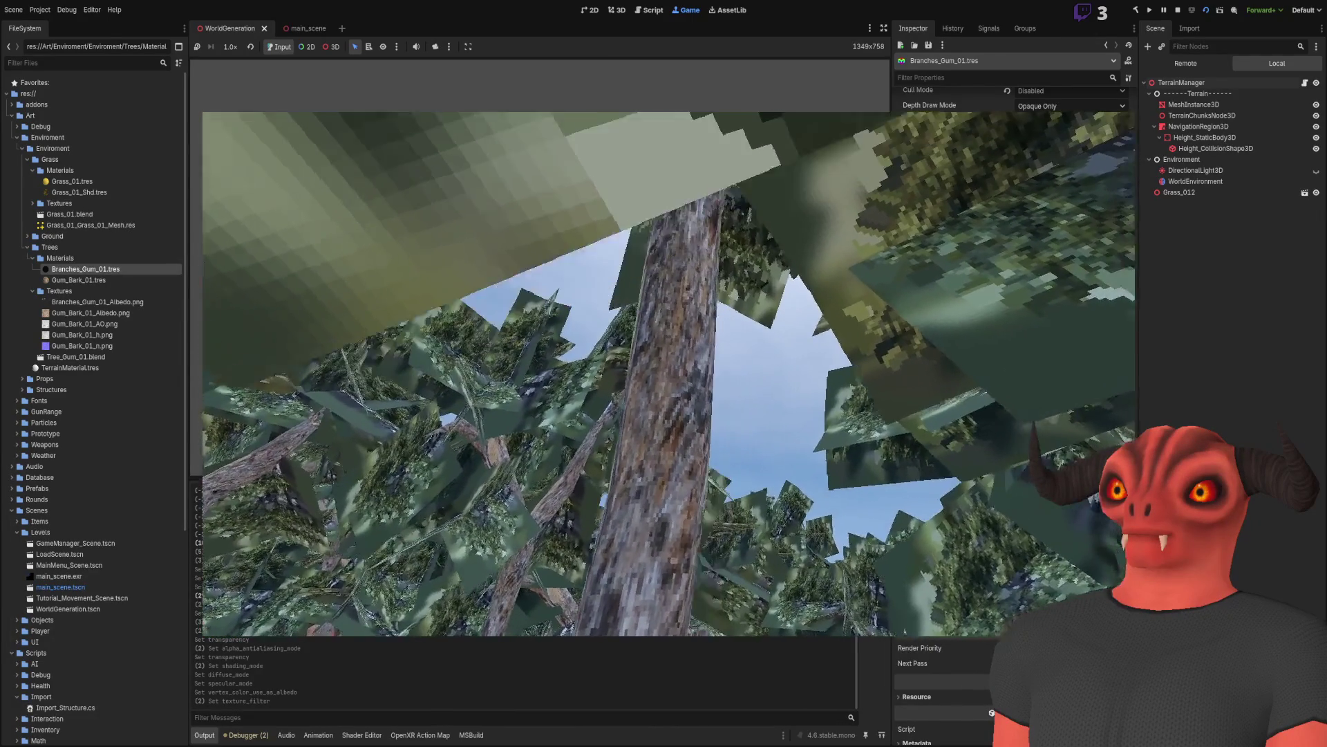
Step: Scroll the Branches_Gum_01 Inspector to its Sampling Filter, Transparency and Alpha Antialiasing settings
{"action": "scroll", "coordinate": [1013, 415], "scroll_direction": "down", "scroll_amount": 5}
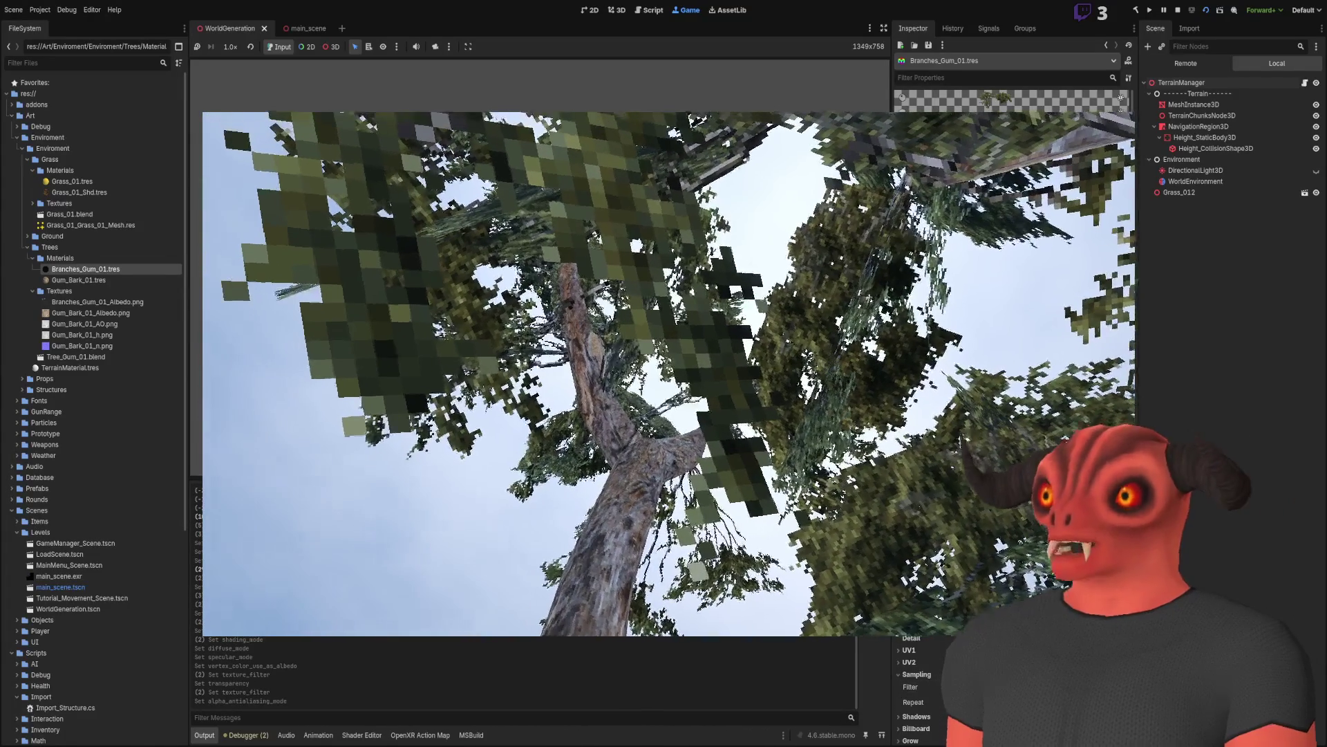
{"action": "scroll", "coordinate": [1012, 415], "scroll_direction": "down", "scroll_amount": 15}
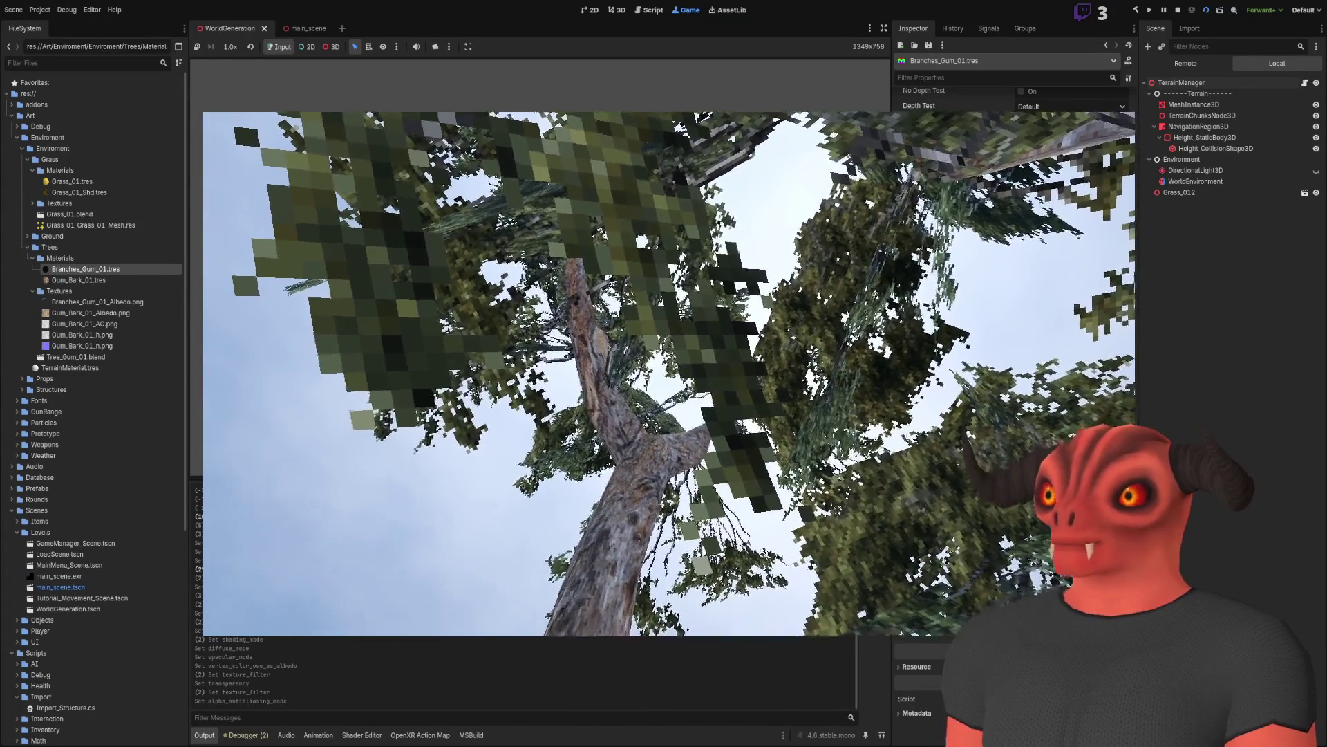
Step: Scroll the Branches_Gum_01 Inspector, then jump in the game to see the distance-faded leaves
{"action": "scroll", "coordinate": [919, 677], "scroll_direction": "up", "scroll_amount": 1}
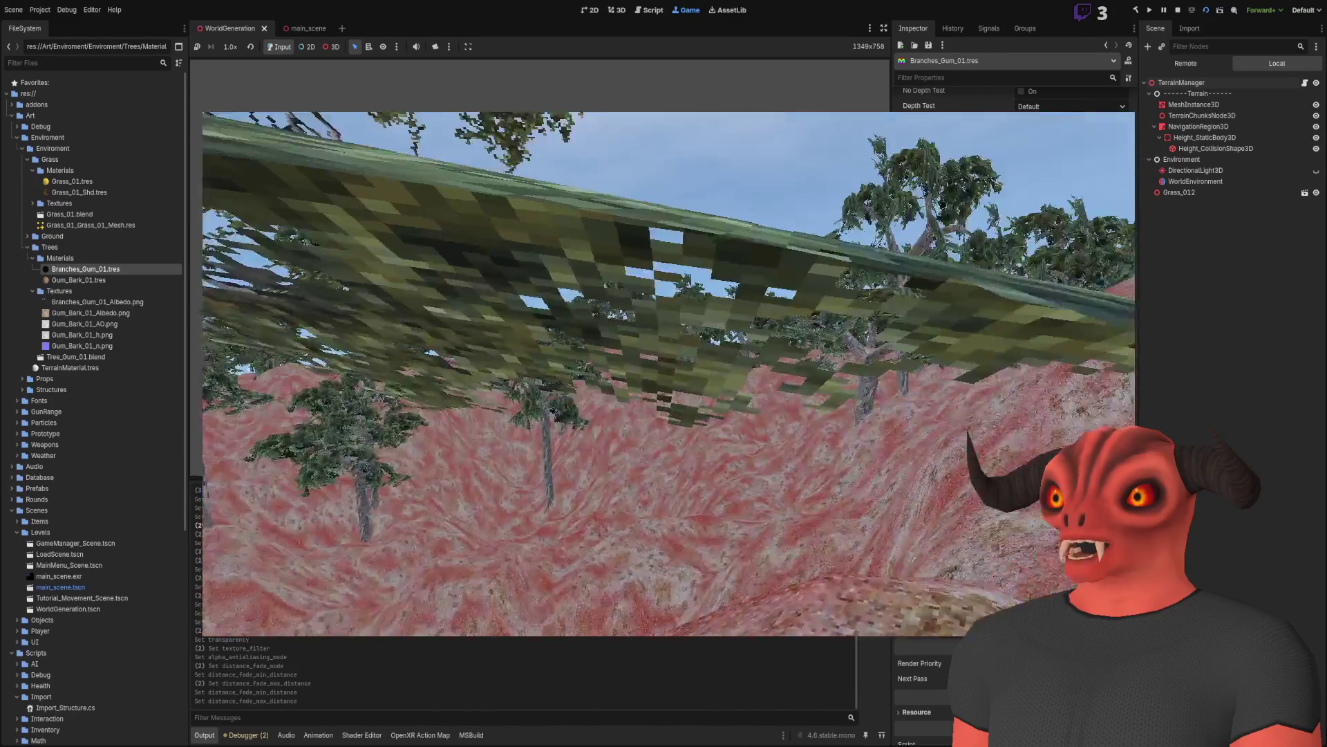
{"action": "key", "text": "space"}
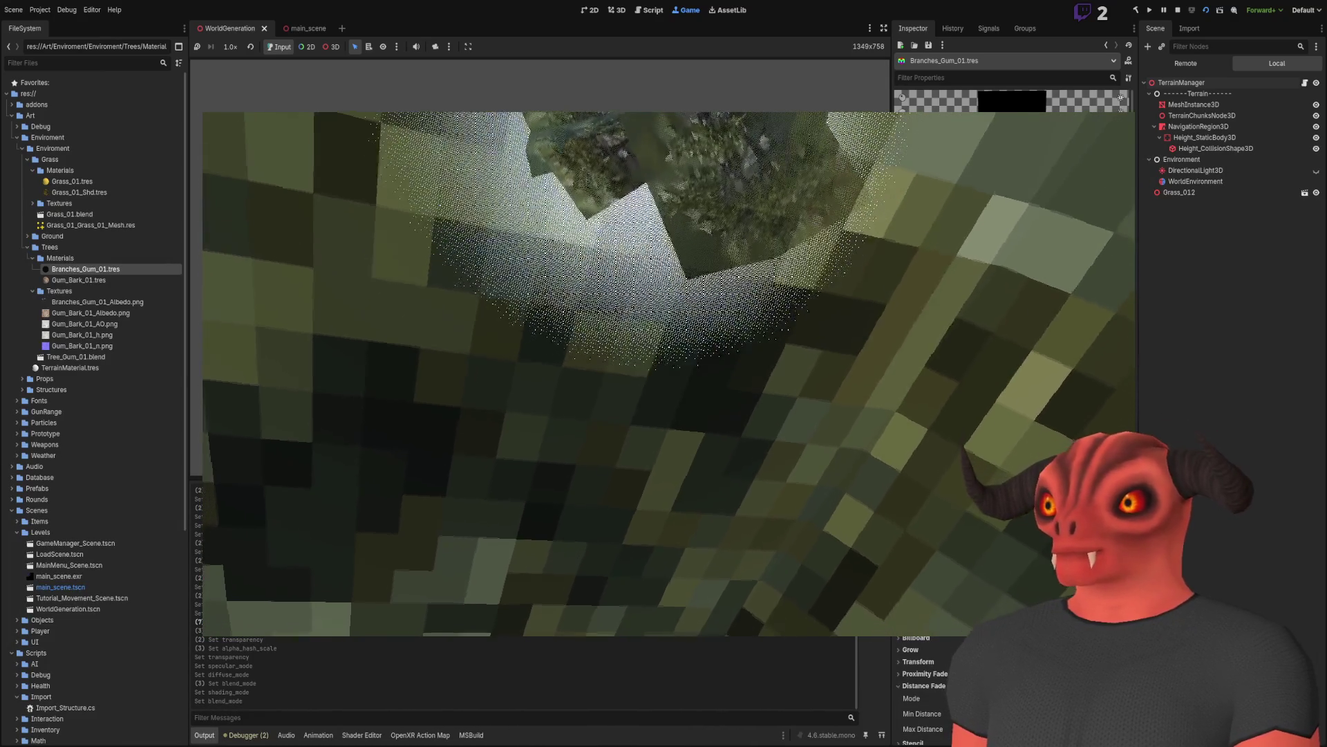
Step: Try Proximity Fade on Branches_Gum_01, jump in-game to view the canopy, then stop the game
{"action": "scroll", "coordinate": [926, 685], "scroll_direction": "down", "scroll_amount": 10}
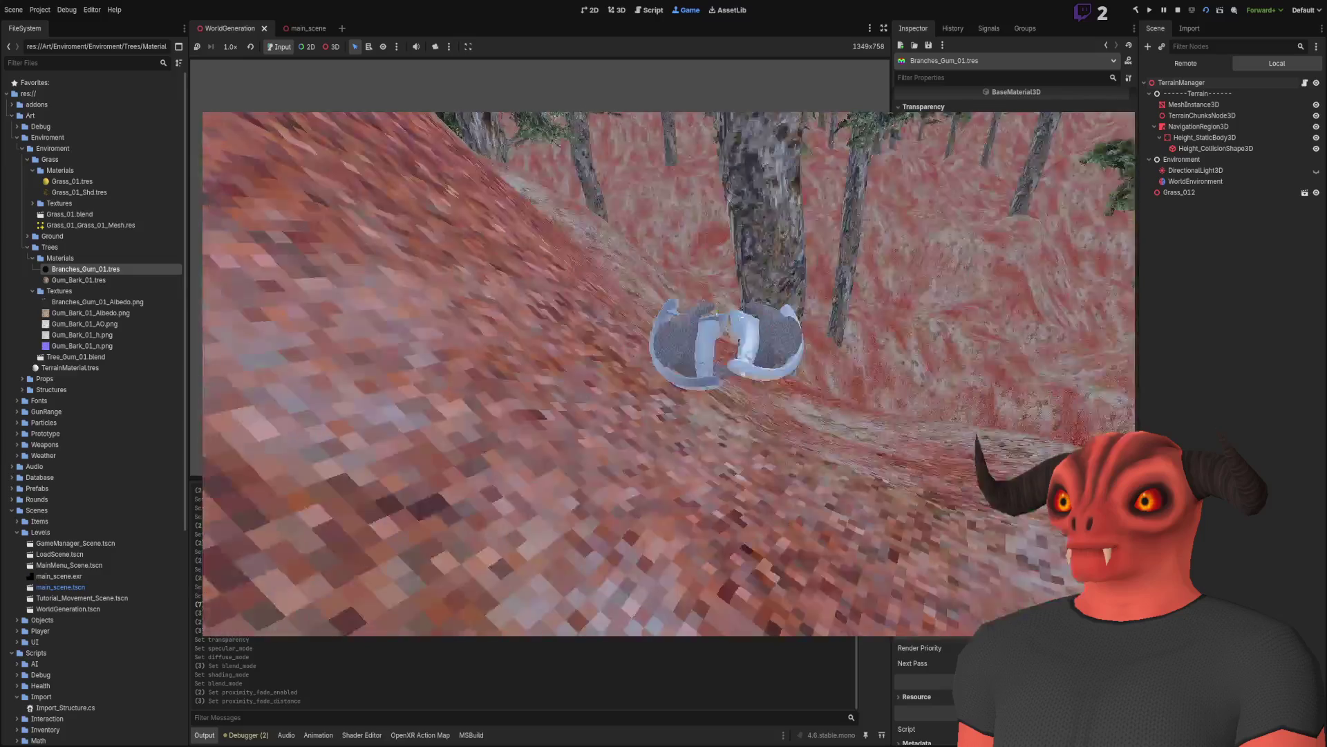
{"action": "key", "text": "space"}
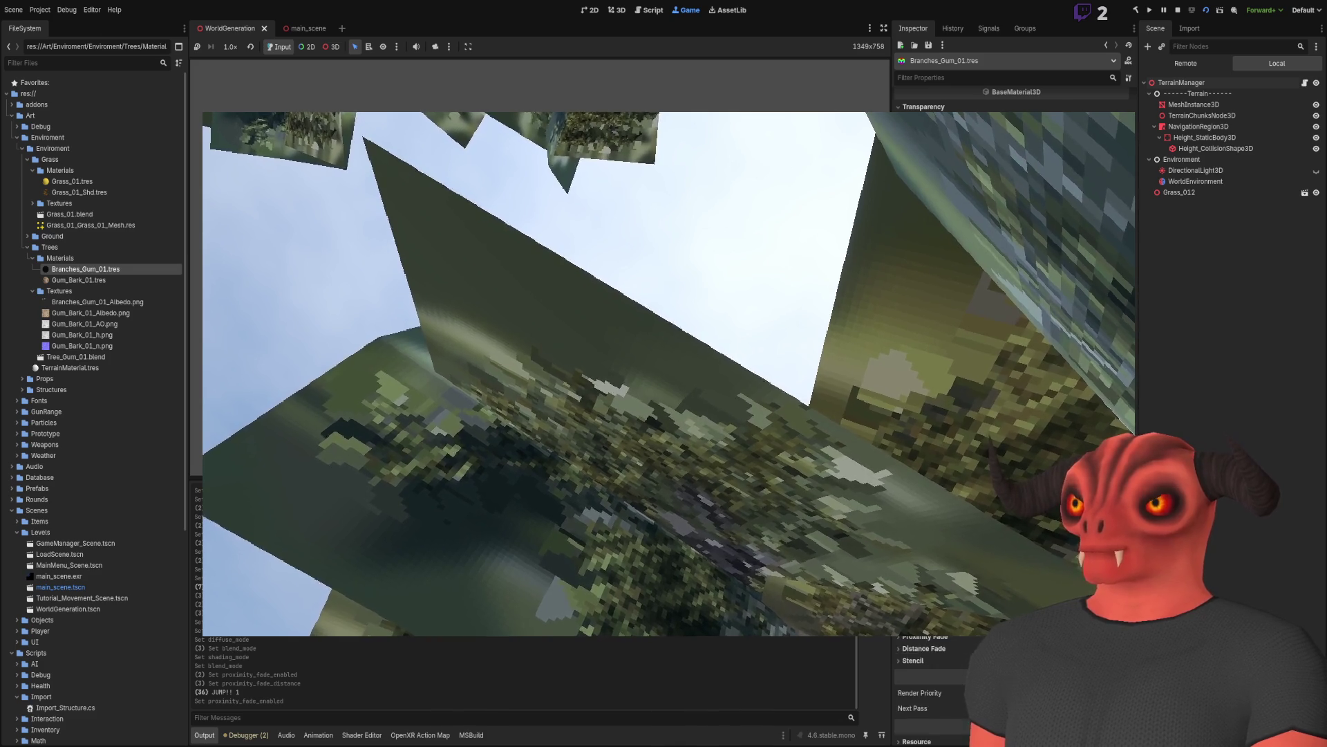
{"action": "left_click", "coordinate": [1178, 10]}
Step: Set TerrainManager's Tree Count to 250 and collapse the Albedo and Normal Layers arrays
{"action": "left_click", "coordinate": [1184, 64]}
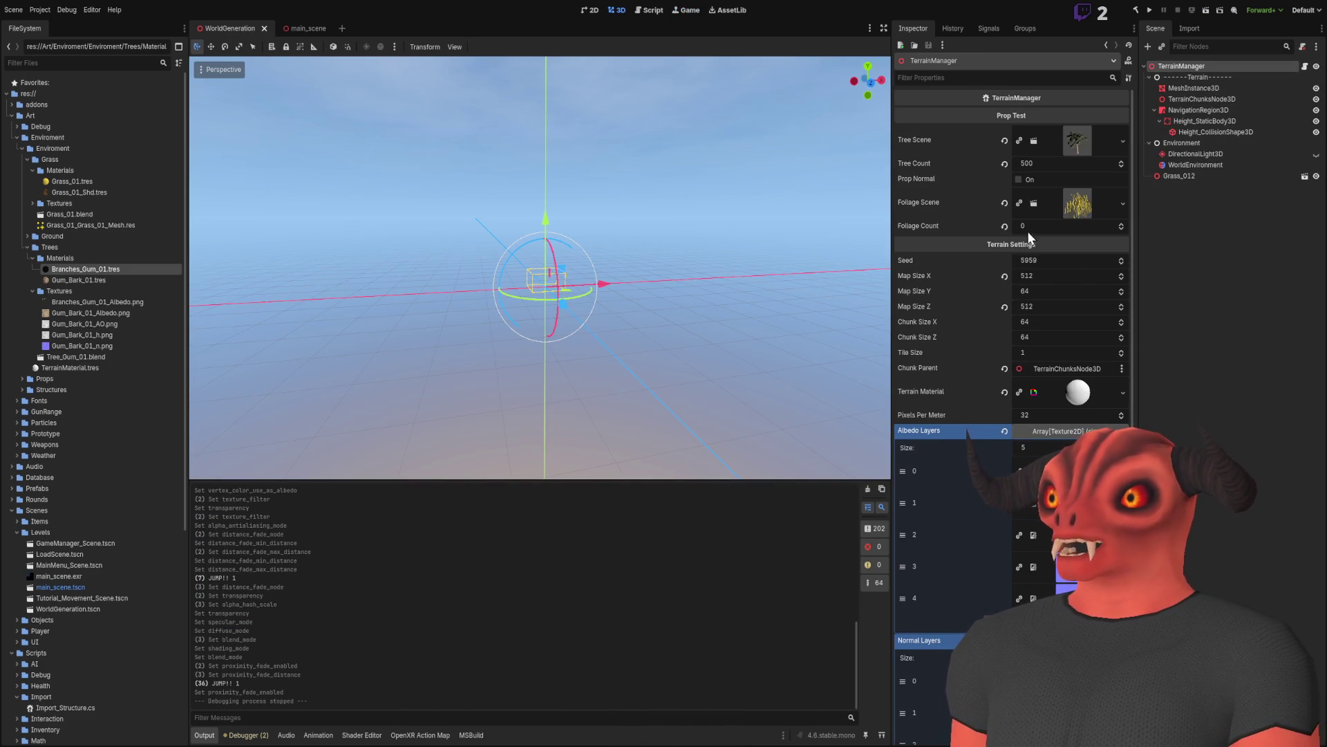
{"action": "left_click", "coordinate": [1052, 164]}
{"action": "type", "text": "250"}
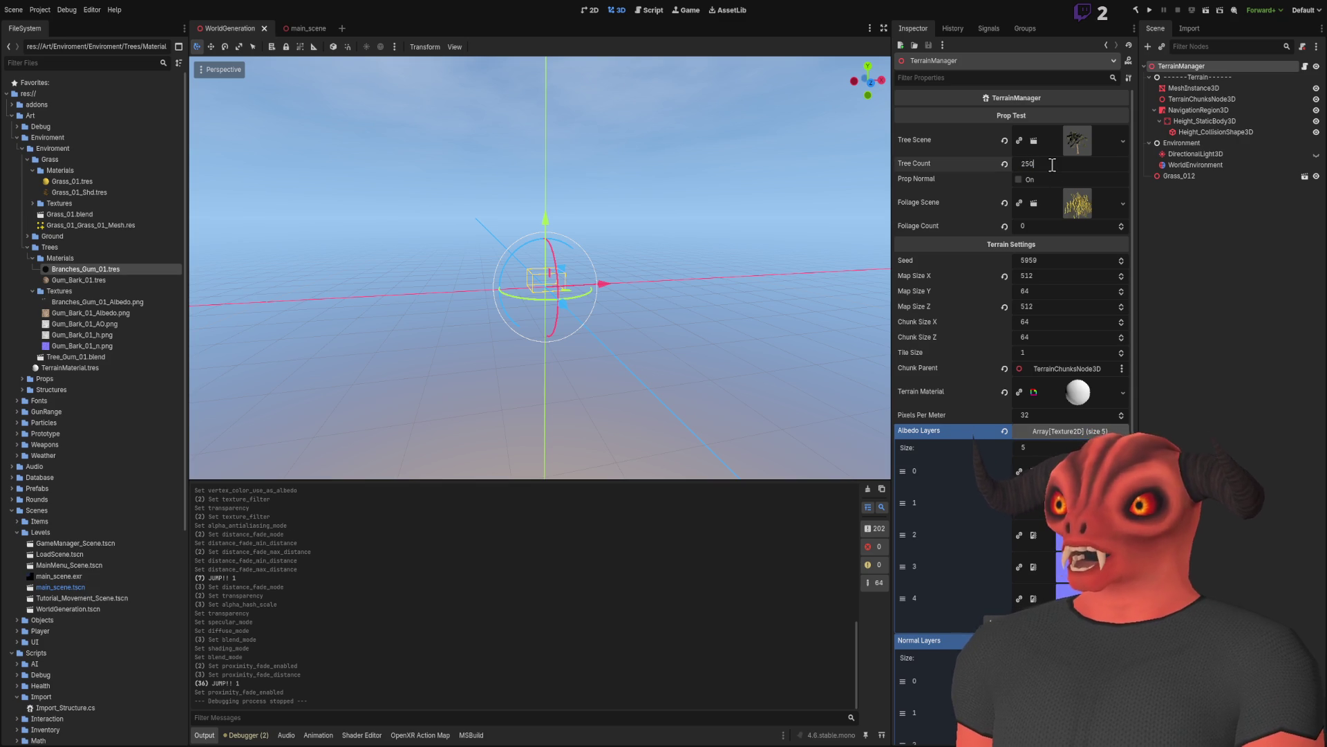
{"action": "key", "text": "Return"}
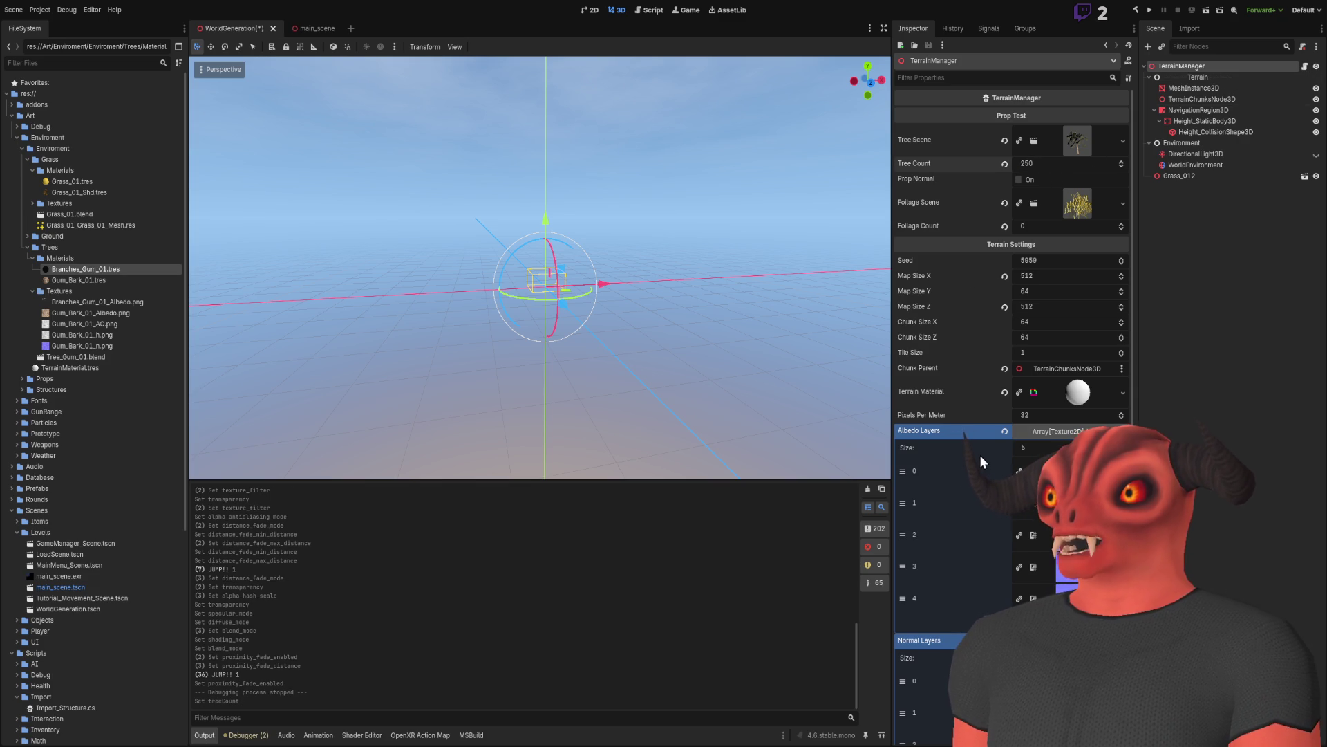
{"action": "left_click", "coordinate": [1044, 434]}
{"action": "left_click", "coordinate": [1051, 446]}
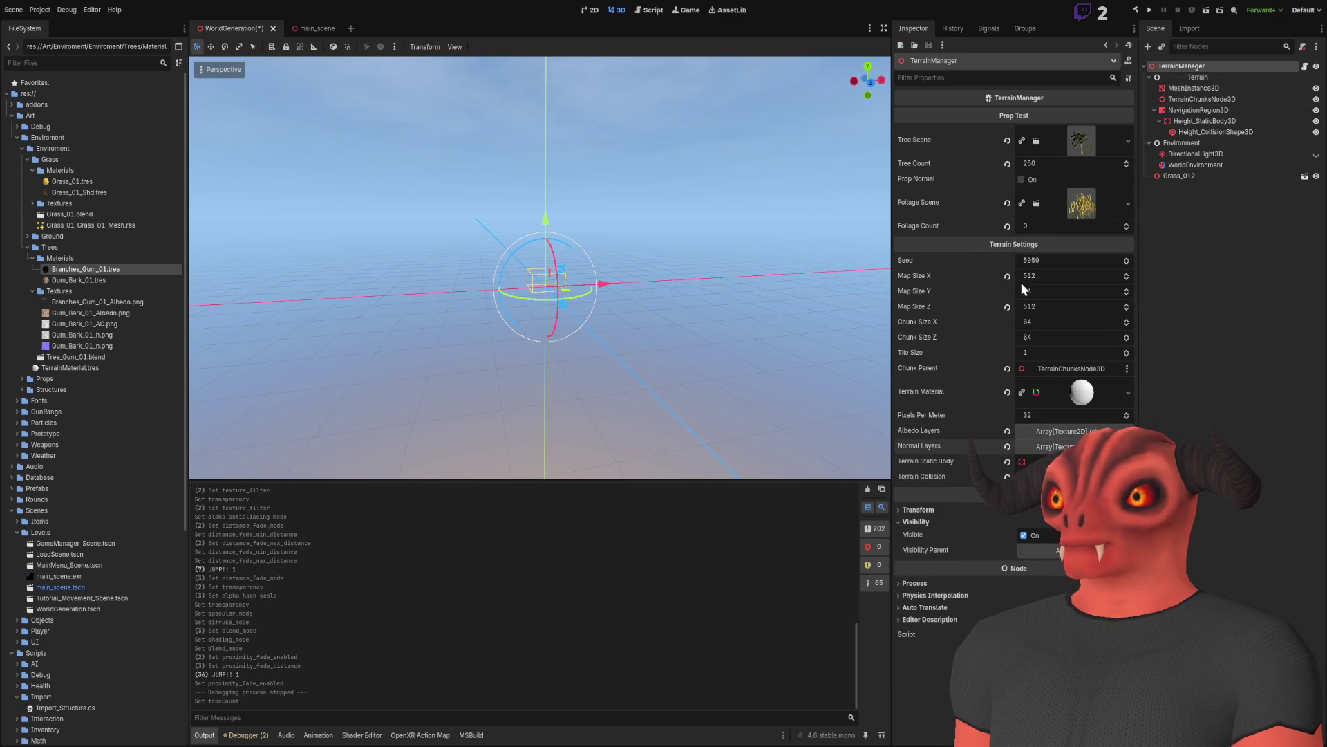
Step: Set Map Size X and Z to 256 and run the game with the new terrain
{"action": "left_click", "coordinate": [1043, 275]}
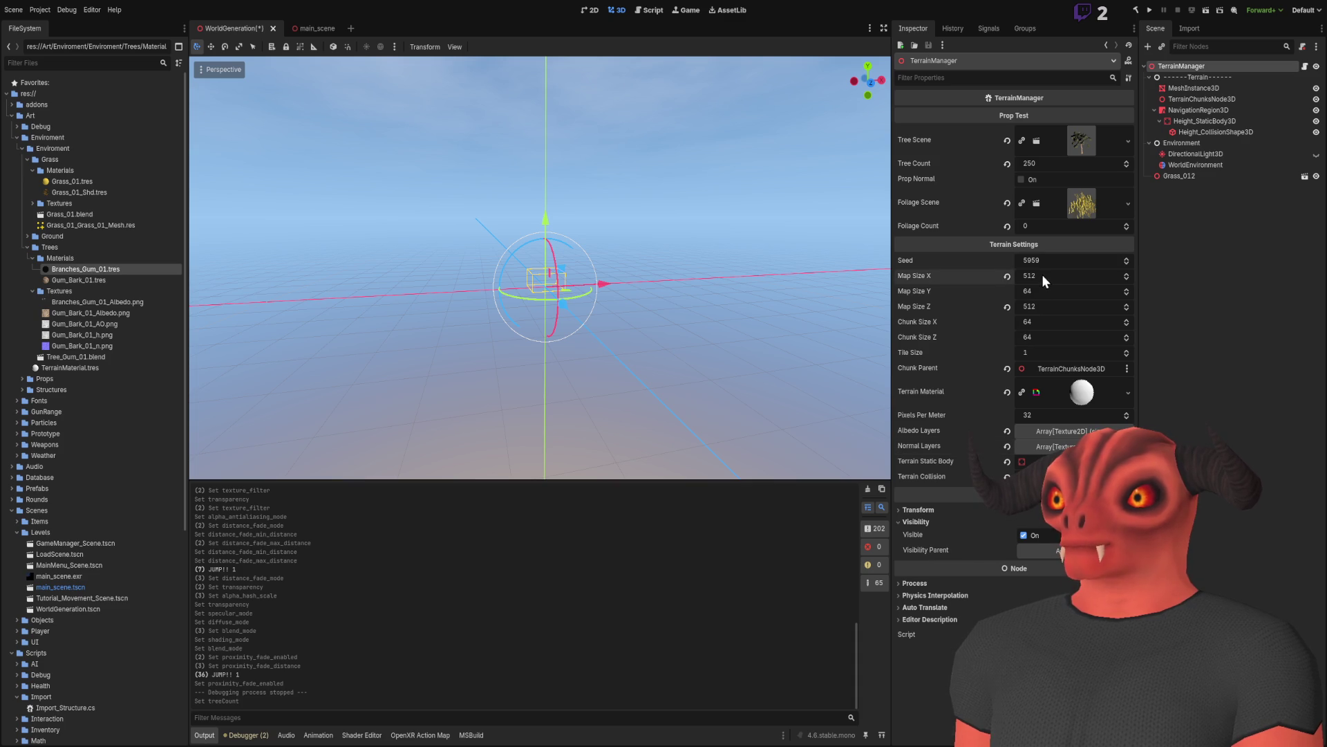
{"action": "type", "text": "256"}
{"action": "key", "text": "Return"}
{"action": "left_click", "coordinate": [1047, 306]}
{"action": "type", "text": "256"}
{"action": "key", "text": "Return"}
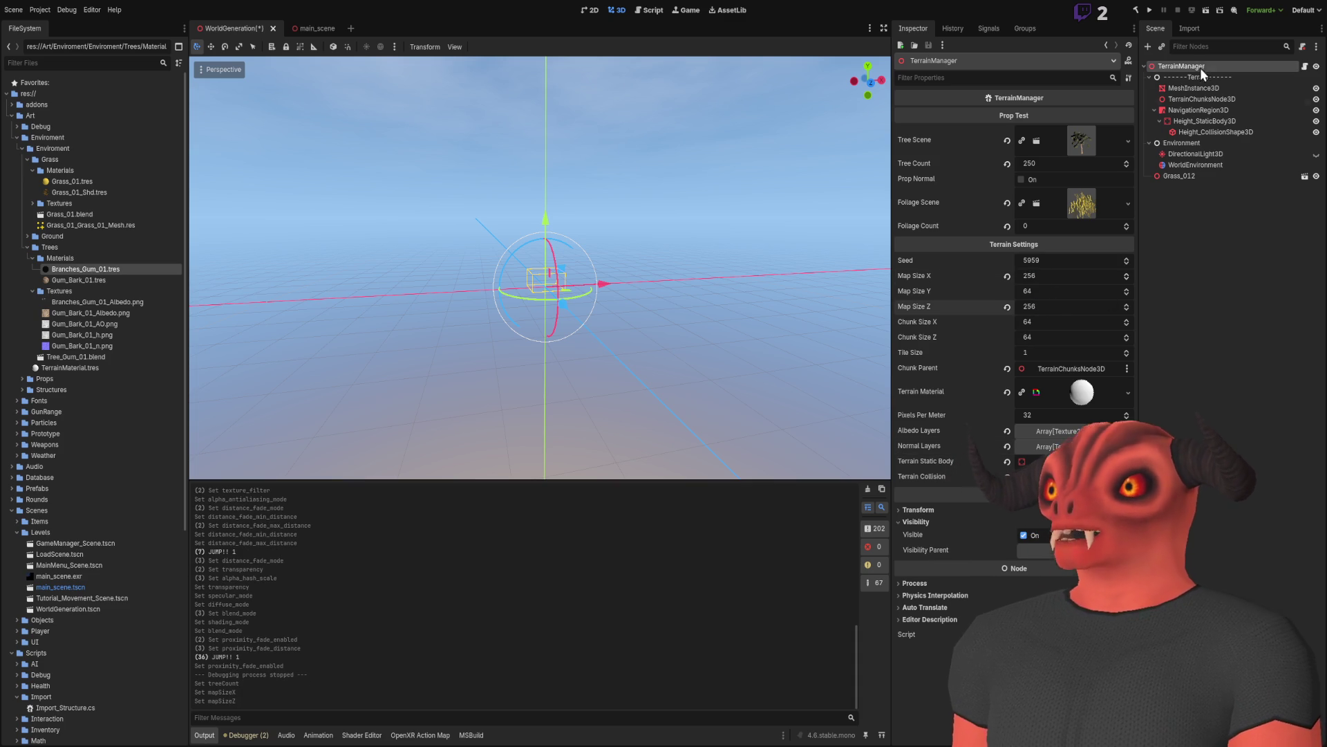
{"action": "left_click", "coordinate": [1154, 11]}
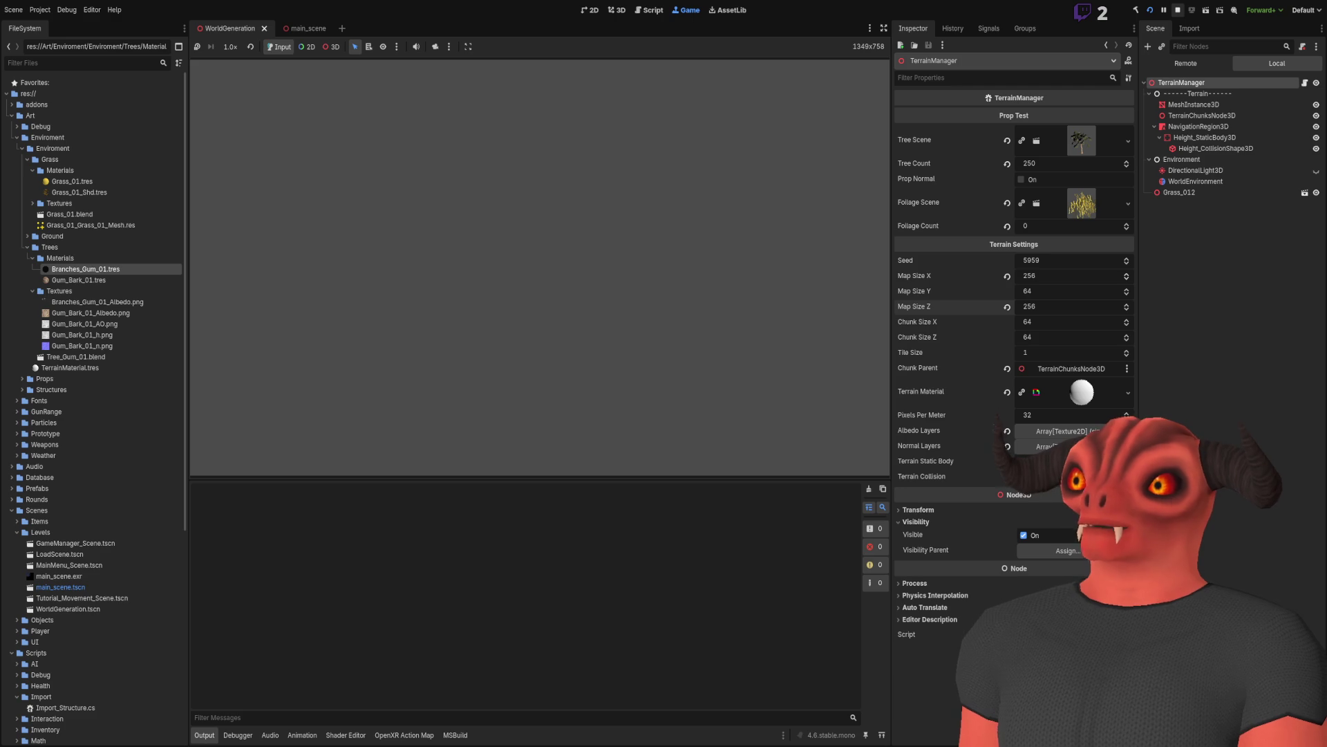
Step: Stop the build and relaunch the game to view the smaller 256-size terrain
{"action": "left_click", "coordinate": [1177, 11]}
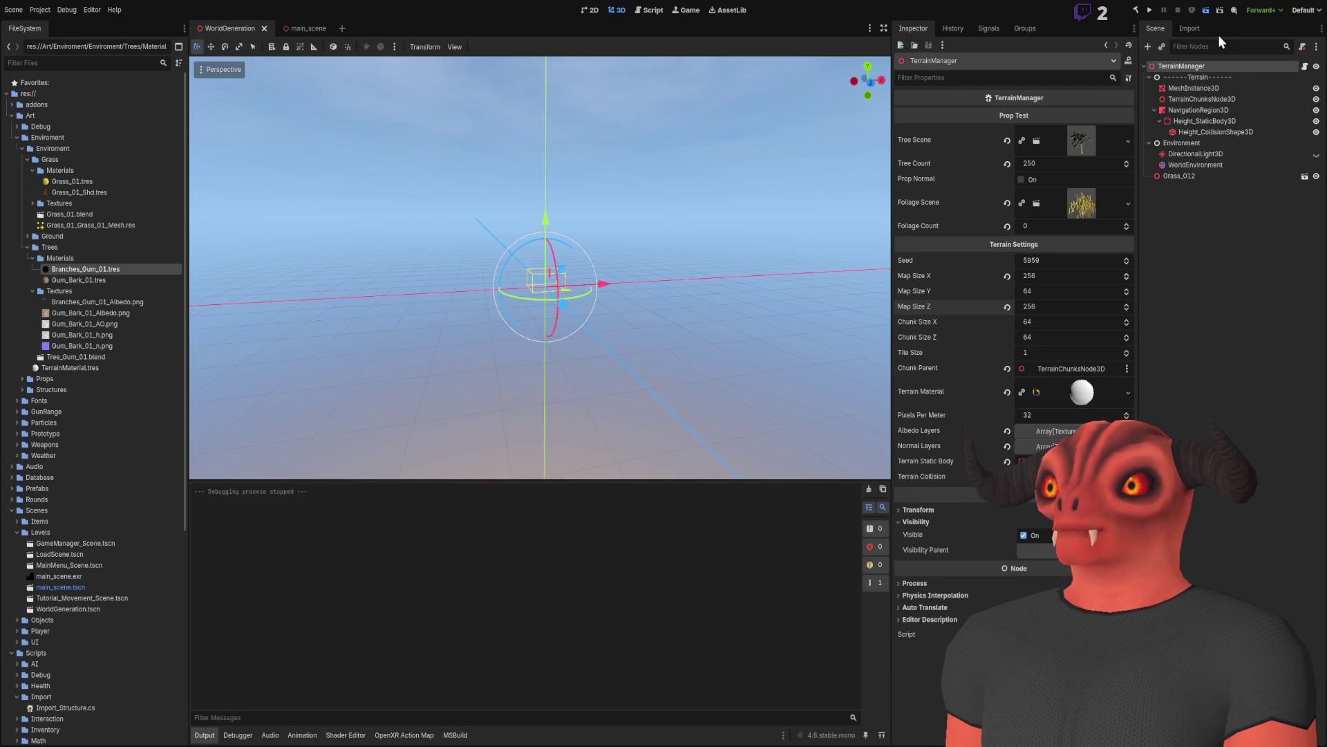
{"action": "key", "text": "F6"}
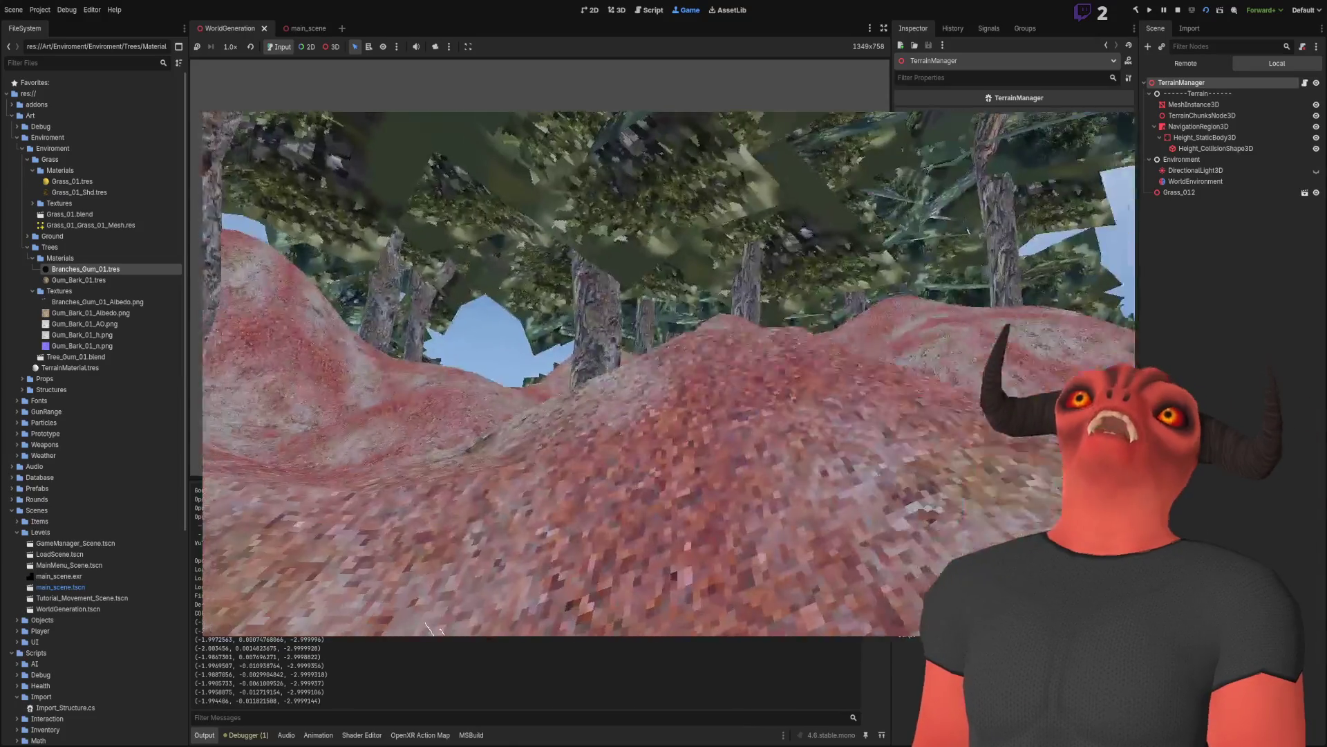
Step: Jump repeatedly beside the gum trees to look up at the leaves, then stop the game
{"action": "key", "text": "space"}
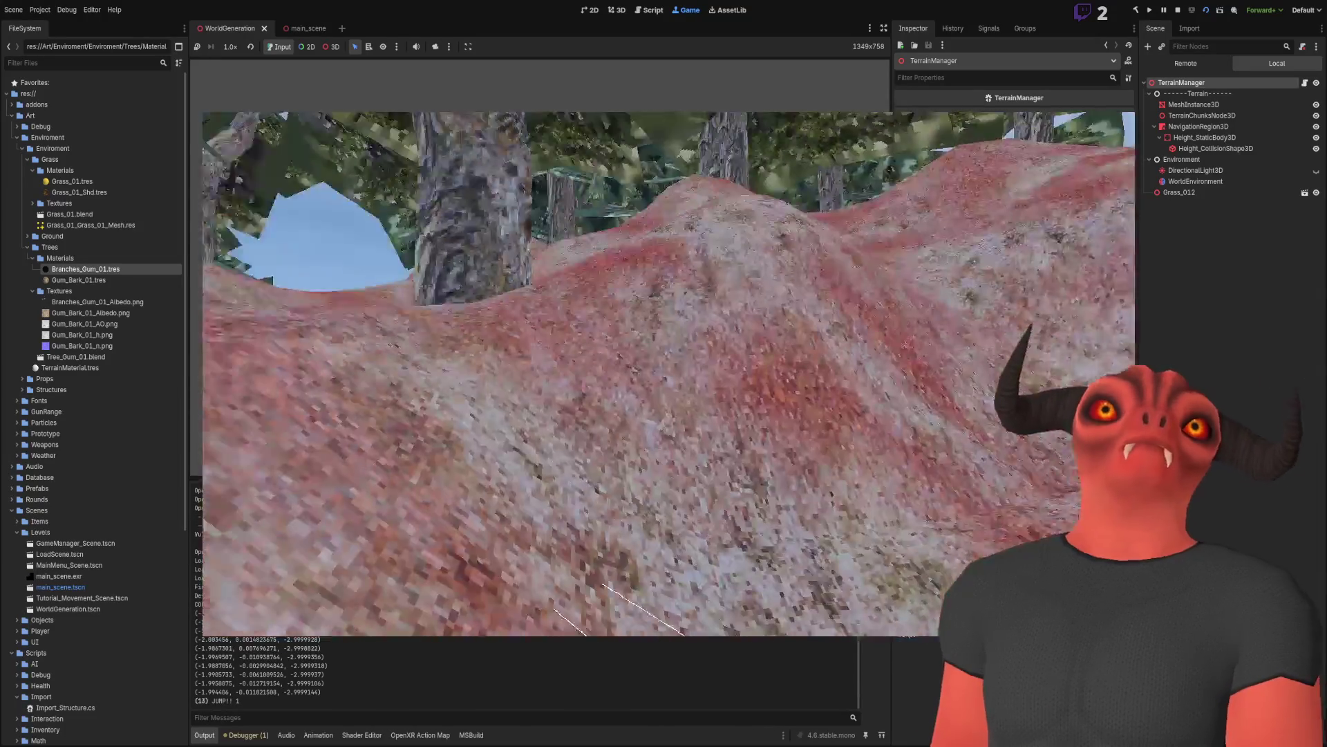
{"action": "key", "text": "space"}
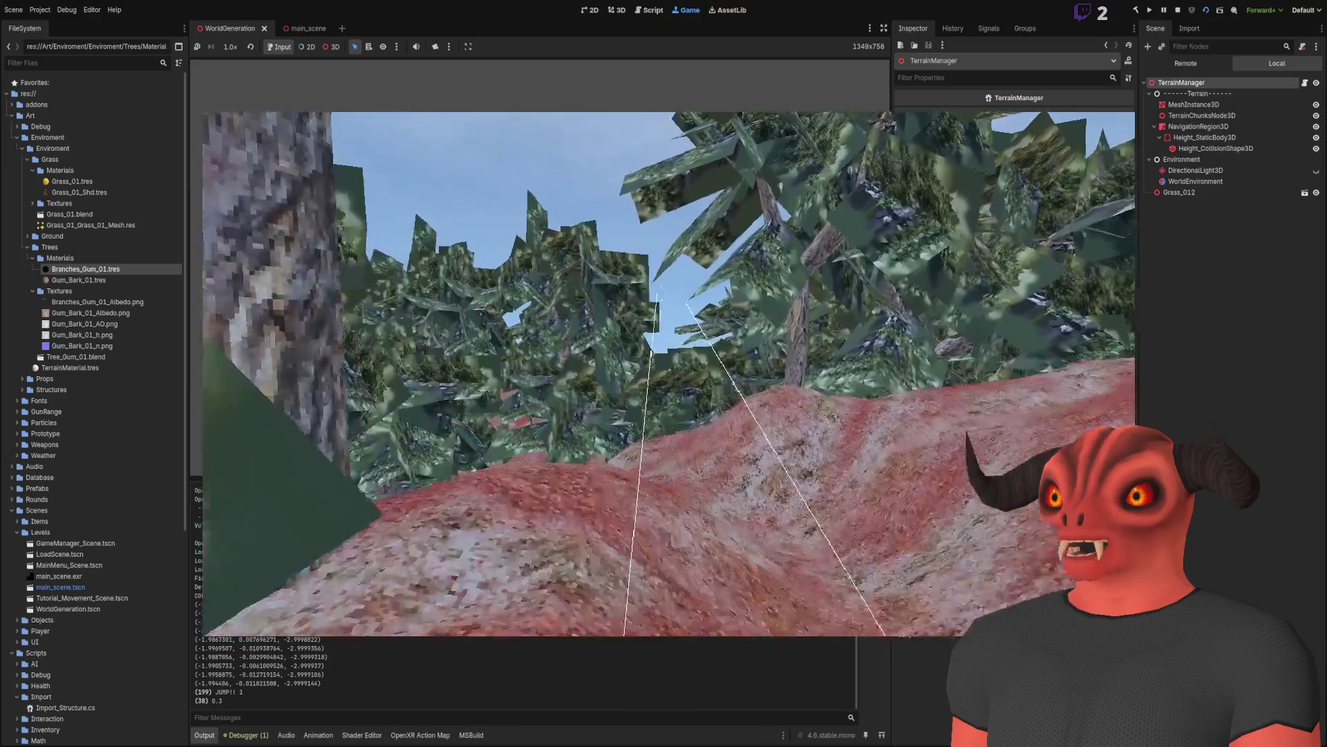
{"action": "key", "text": "space"}
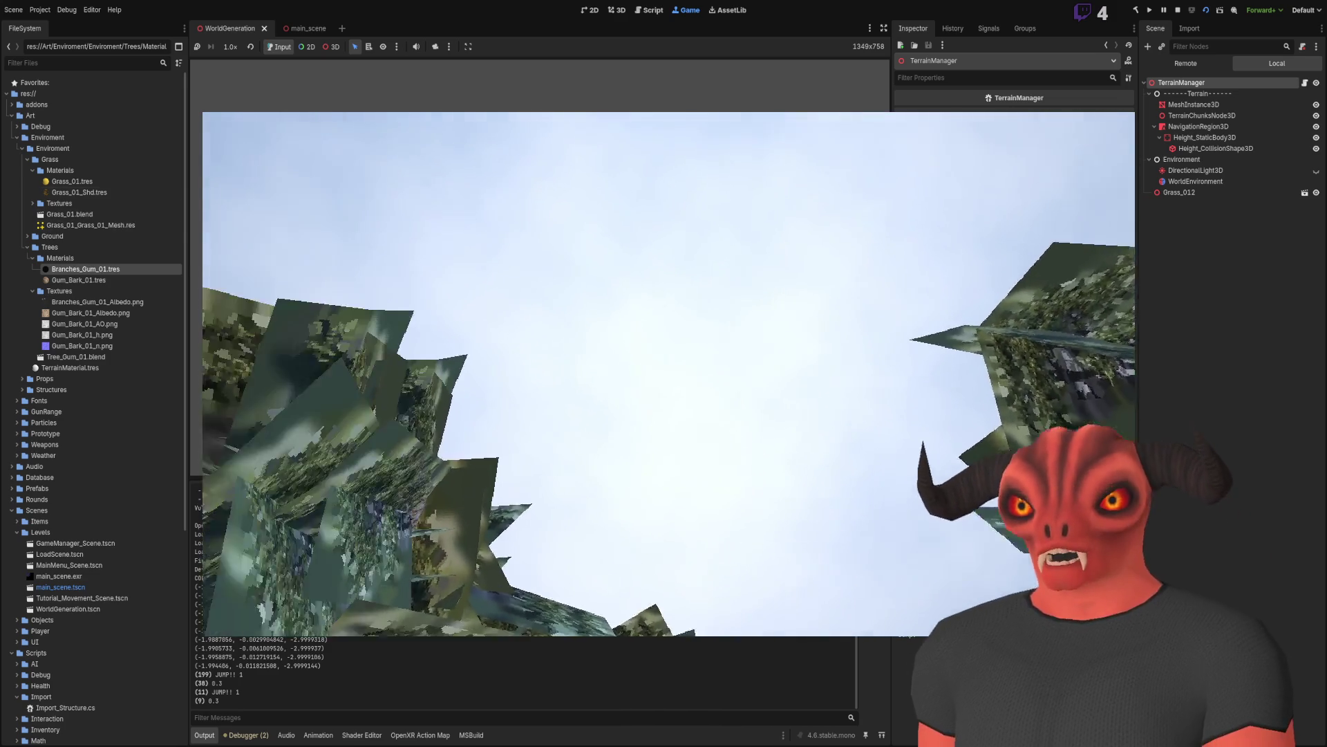
{"action": "key", "text": "F8"}
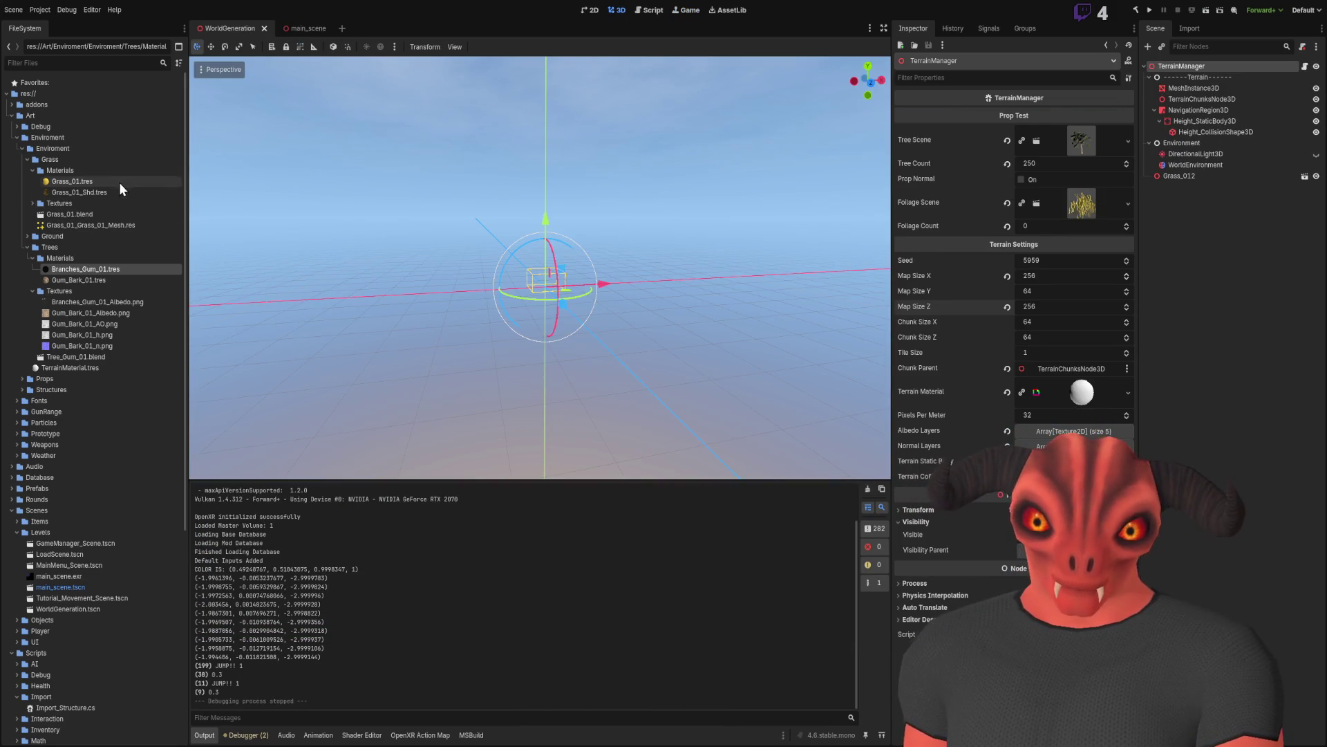
Step: Place a Tree_Gum_01 instance from Tree_Gum_01.blend into the WorldGeneration scene
{"action": "left_click", "coordinate": [105, 357]}
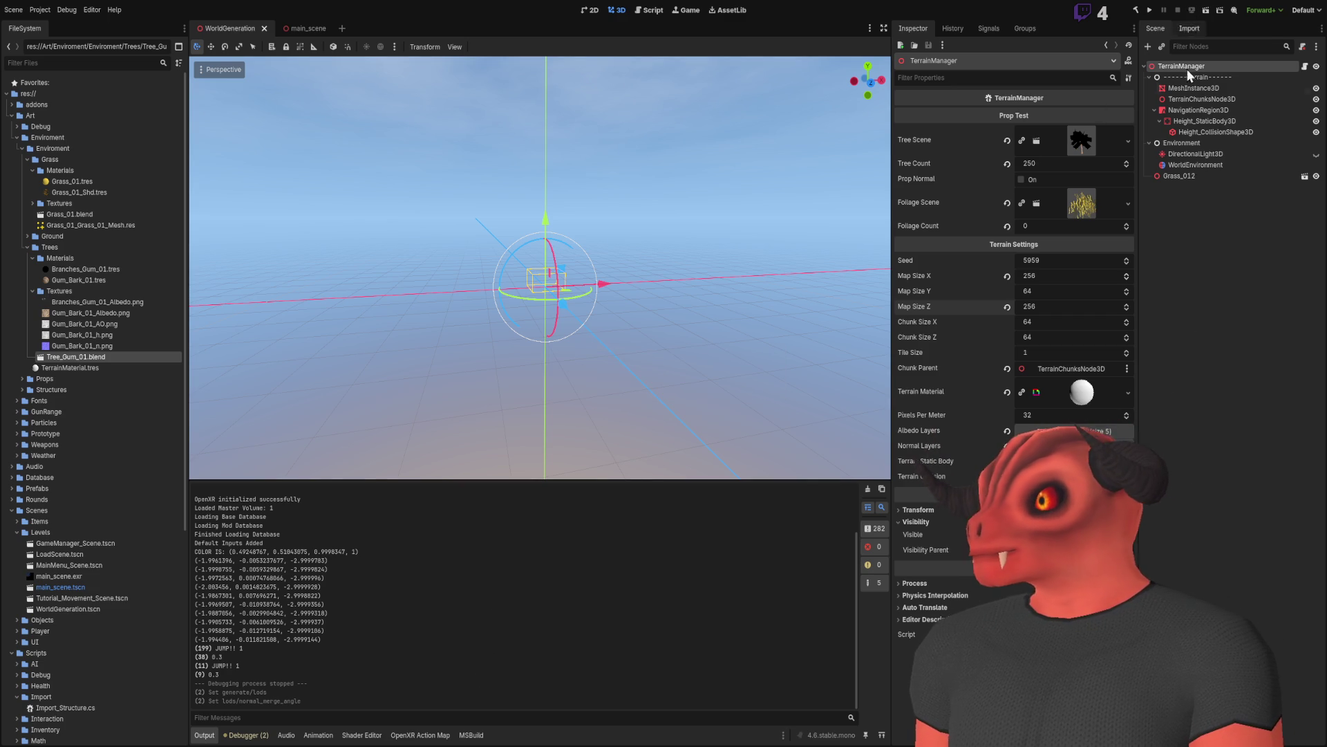
{"action": "left_click", "coordinate": [506, 288]}
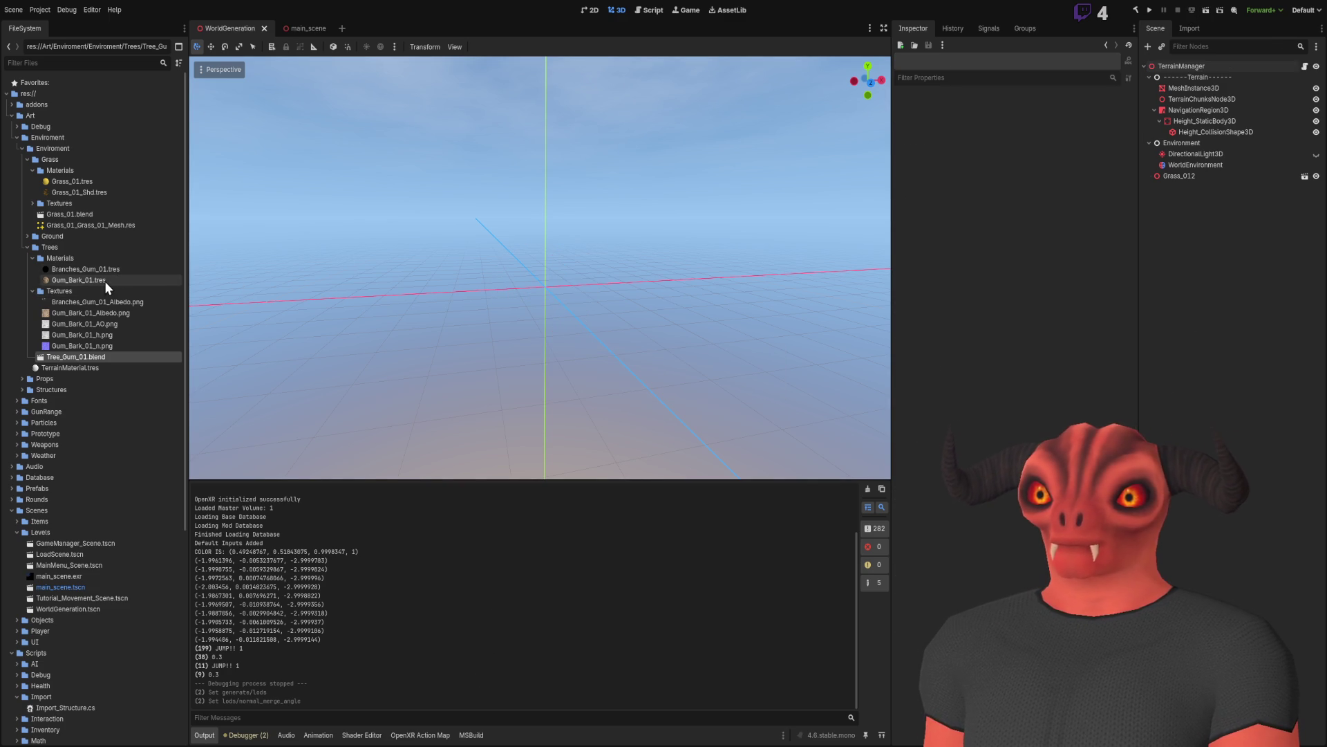
{"action": "left_click_drag", "start_coordinate": [96, 356], "coordinate": [561, 351]}
Step: Fly near and far around the new gum tree, then open Tree_Gum_01.blend's import settings
{"action": "key", "text": "s"}
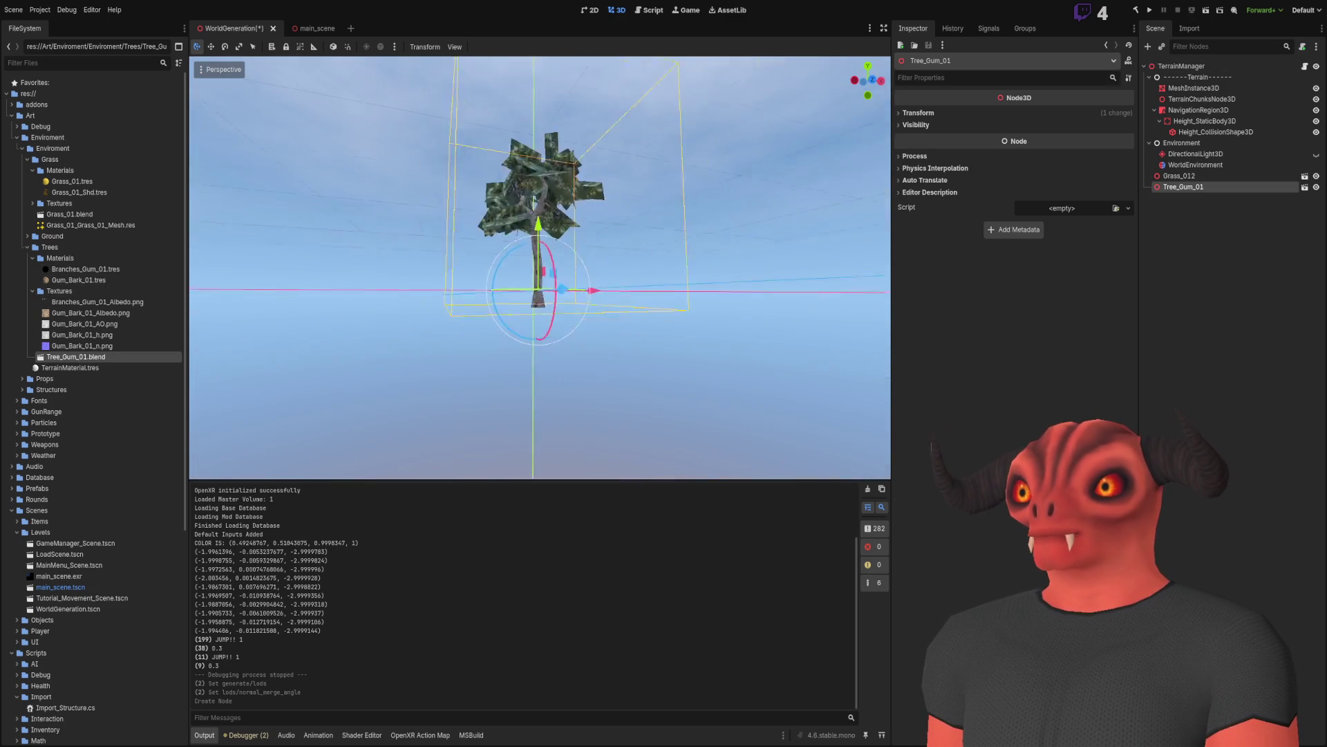
{"action": "scroll", "coordinate": [540, 268], "scroll_direction": "up", "scroll_amount": 3}
{"action": "scroll", "coordinate": [540, 268], "scroll_direction": "up", "scroll_amount": 3}
{"action": "key", "text": "w"}
{"action": "key", "text": "s"}
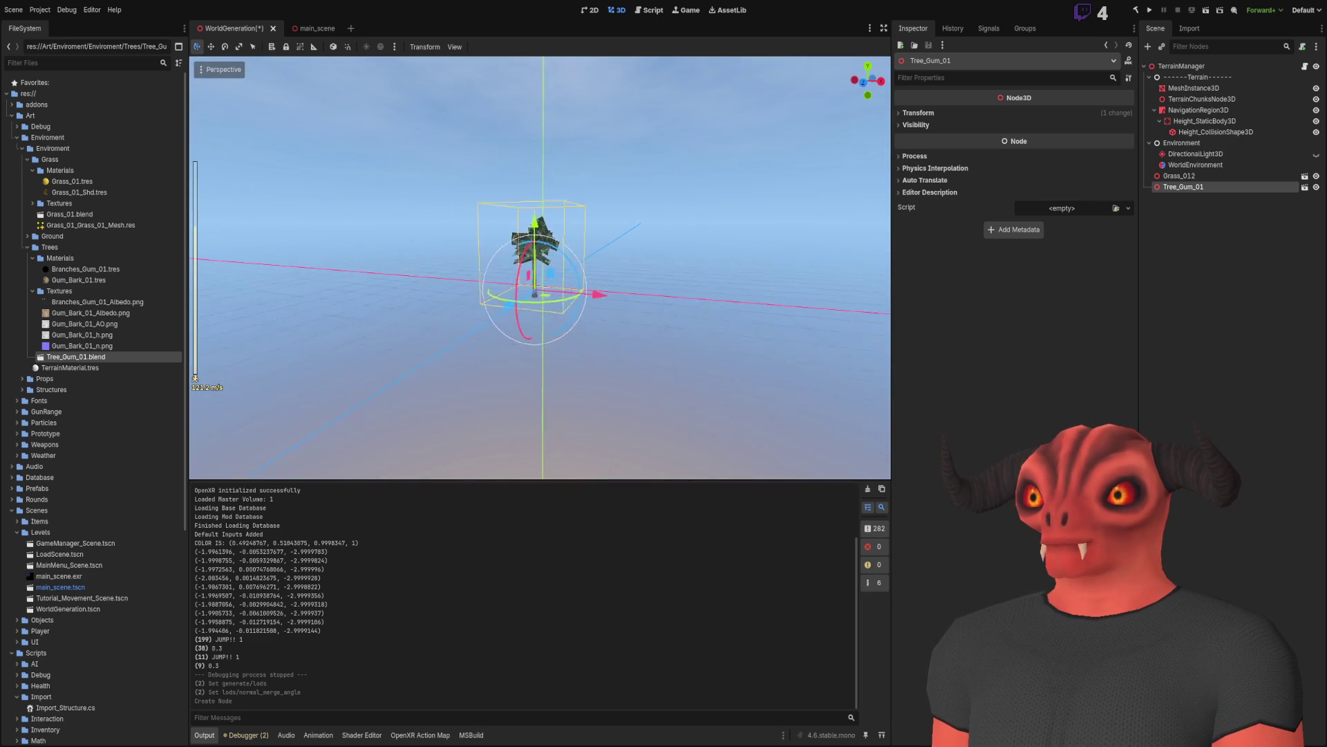
{"action": "scroll", "coordinate": [540, 268], "scroll_direction": "down", "scroll_amount": 4}
{"action": "key", "text": "w"}
{"action": "key", "text": "w"}
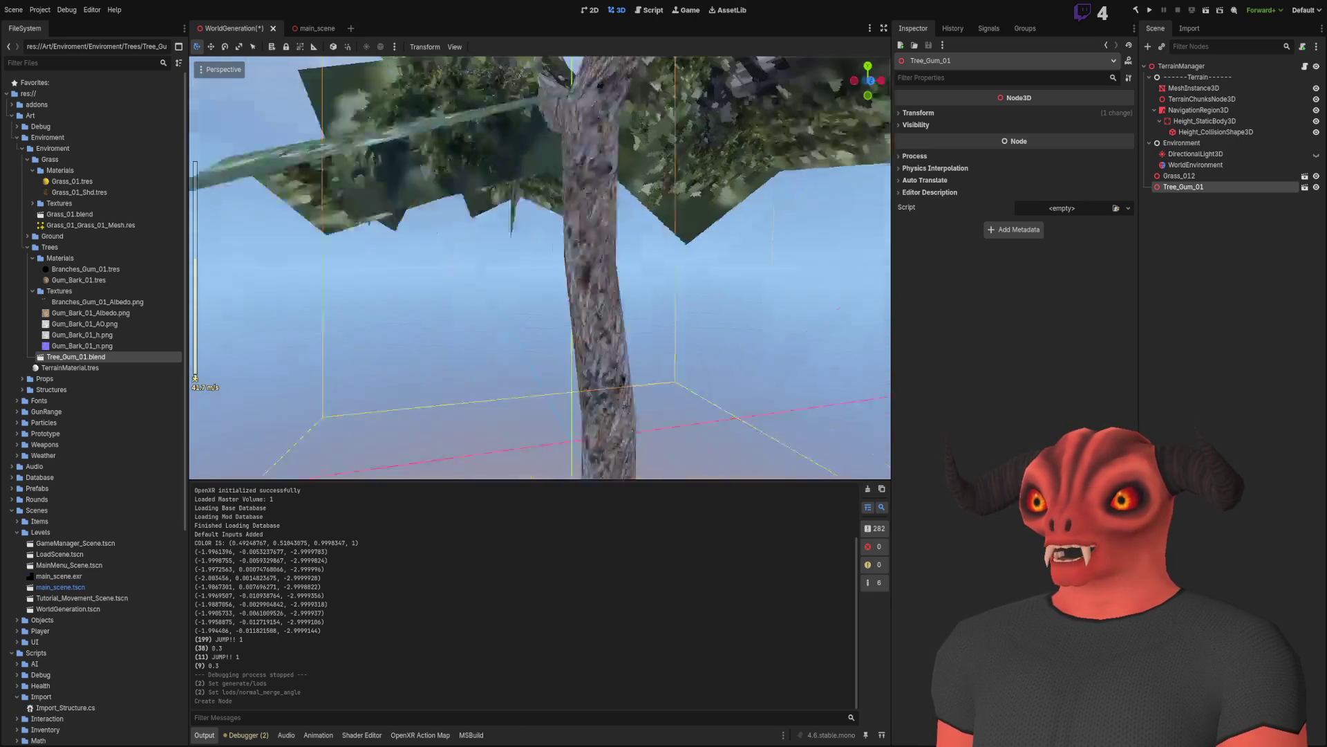
{"action": "key", "text": "s"}
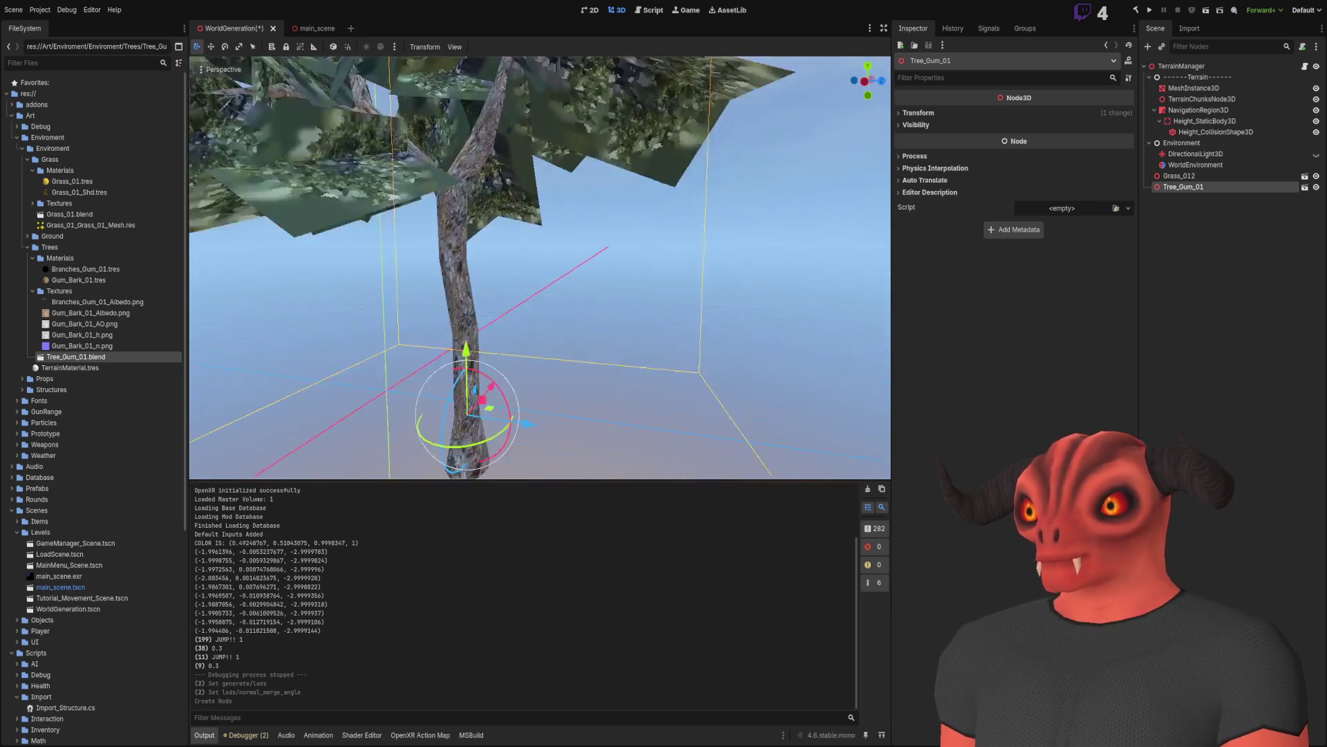
{"action": "key", "text": "s"}
{"action": "scroll", "coordinate": [540, 268], "scroll_direction": "up", "scroll_amount": 4}
{"action": "key", "text": "w"}
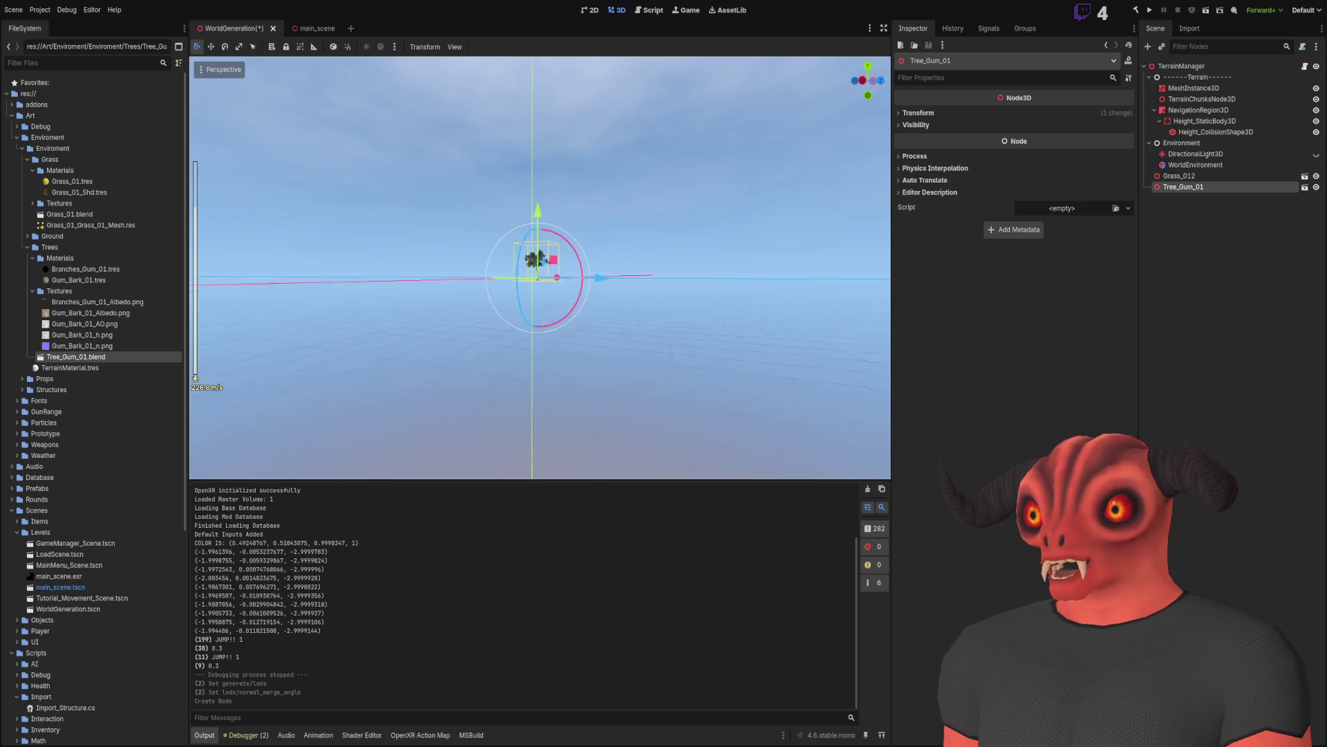
{"action": "scroll", "coordinate": [540, 268], "scroll_direction": "down", "scroll_amount": 3}
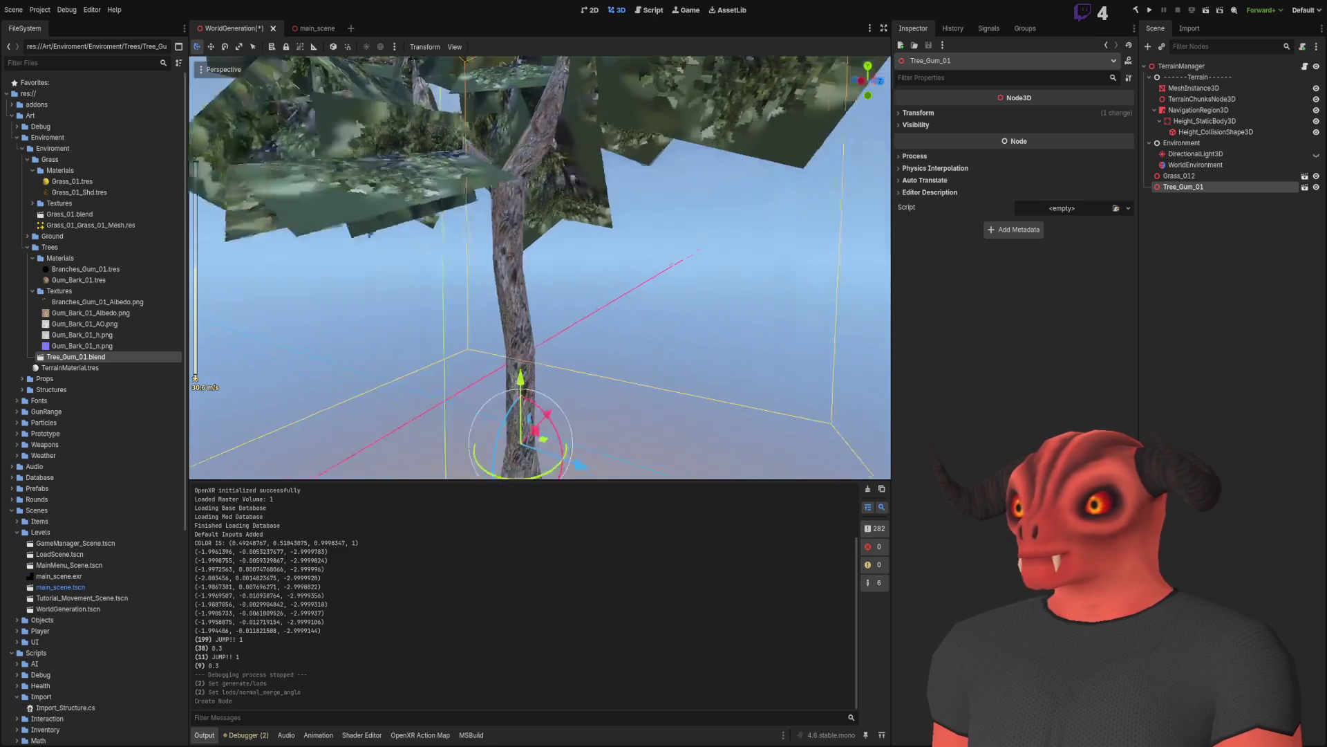
{"action": "double_click", "coordinate": [111, 359]}
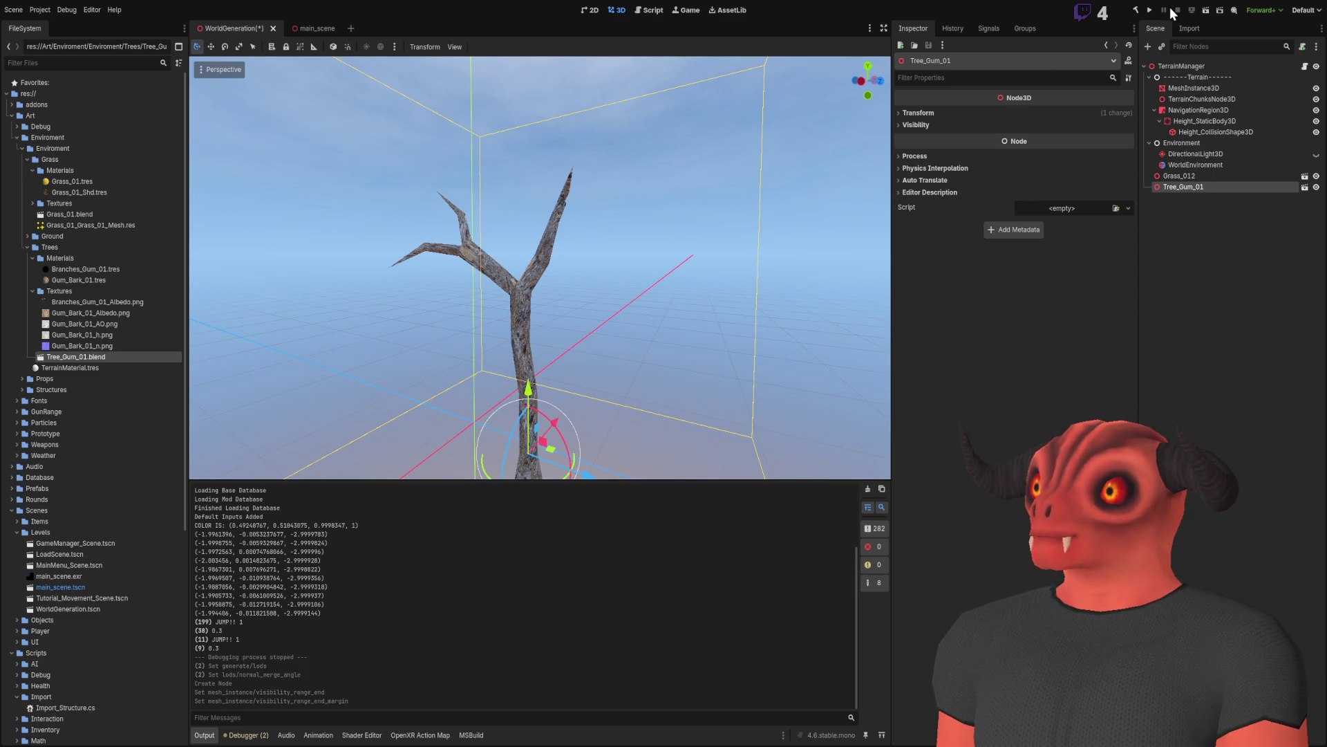
Step: Frame and orbit the tree to check the leaf mesh's new visibility range end and margin
{"action": "scroll", "coordinate": [540, 267], "scroll_direction": "up", "scroll_amount": 5}
{"action": "scroll", "coordinate": [540, 268], "scroll_direction": "down", "scroll_amount": 10}
{"action": "key", "text": "f"}
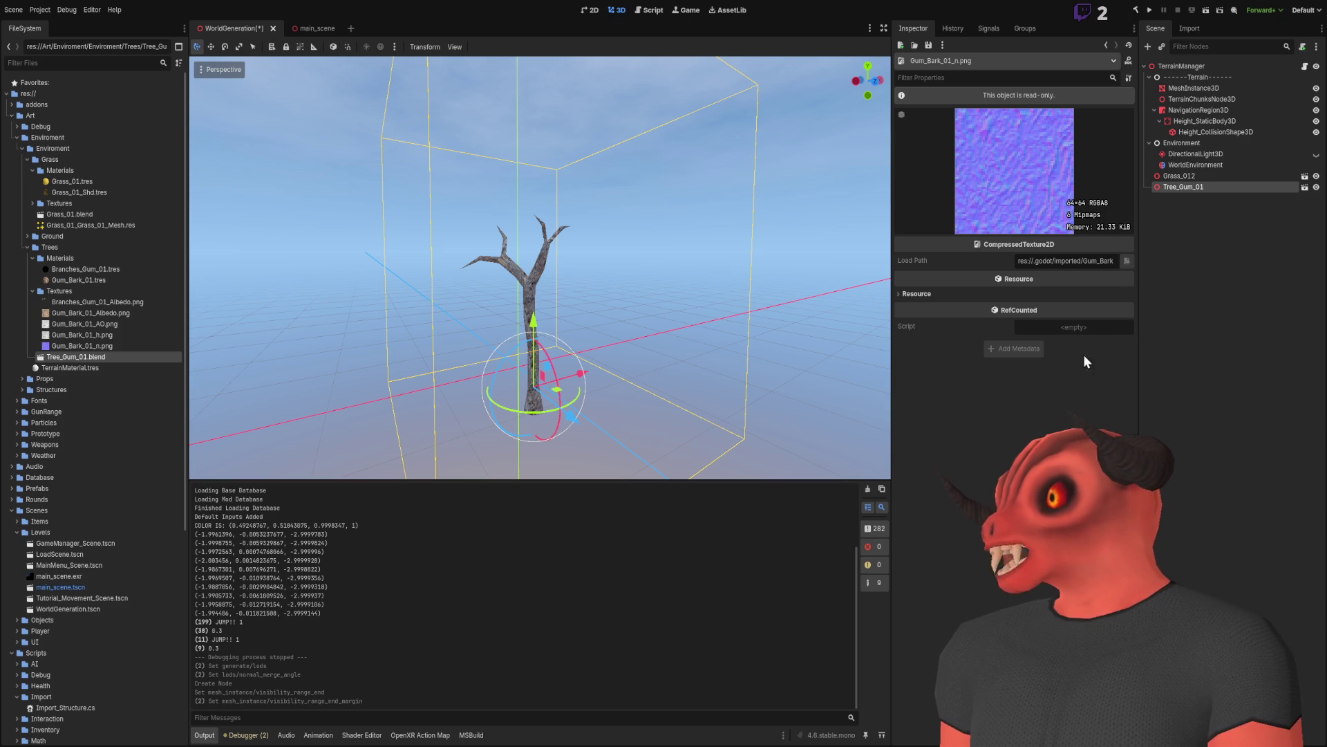
{"action": "left_click_drag", "start_coordinate": [602, 321], "coordinate": [593, 369]}
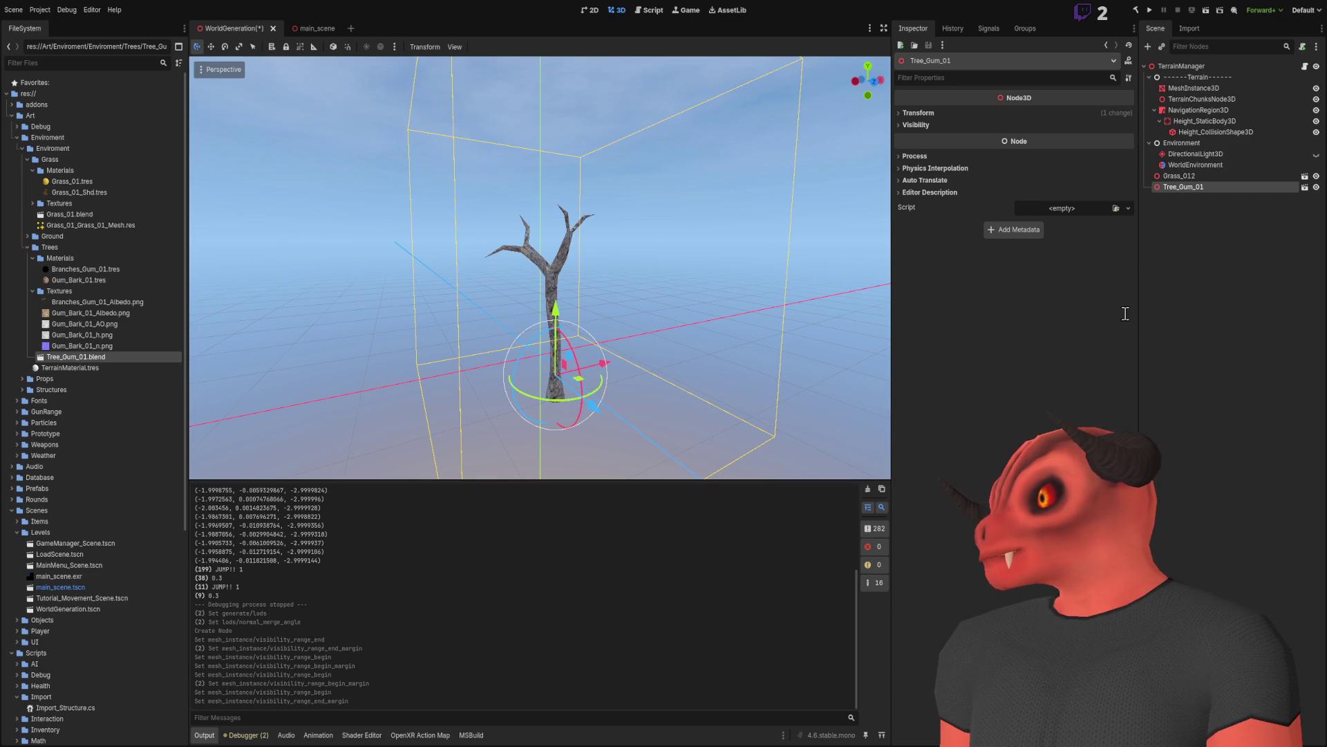
Step: Fly toward and away from the gum tree to check leaf visibility at distance
{"action": "key", "text": "s"}
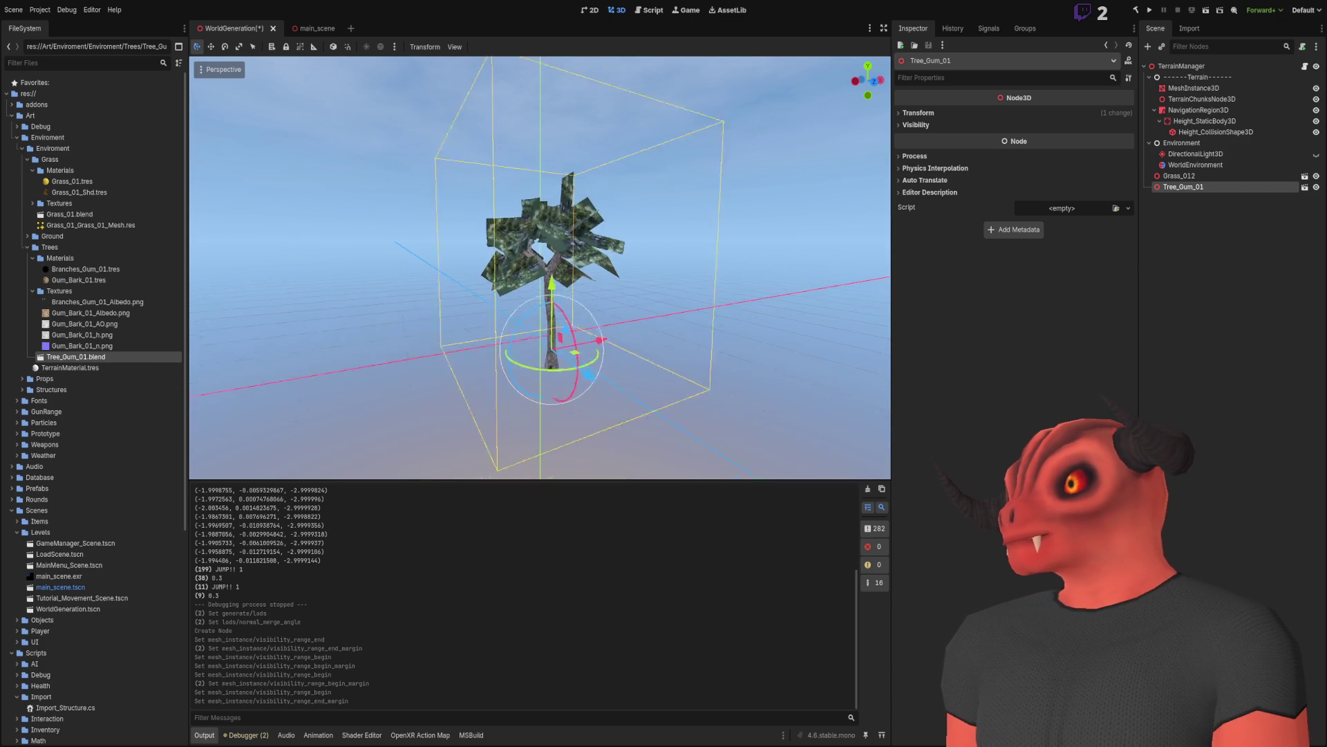
{"action": "key", "text": "w"}
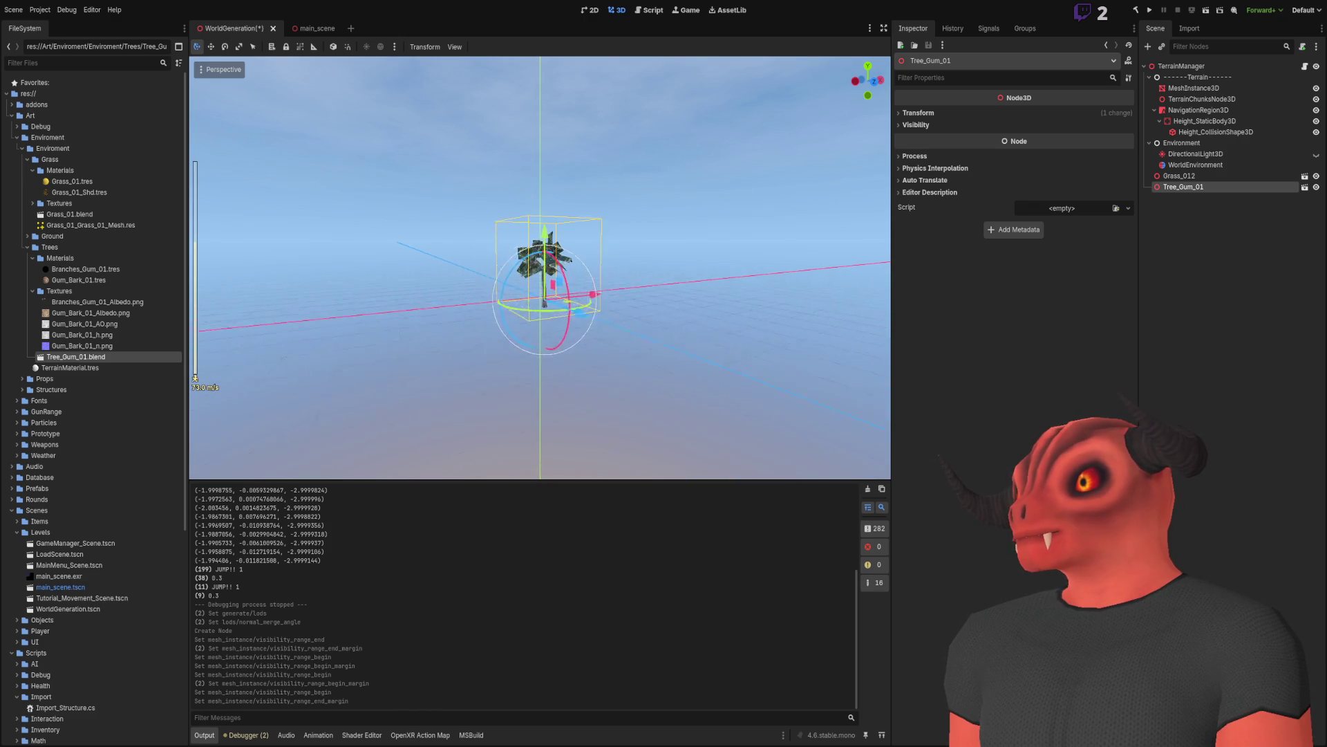
{"action": "key", "text": "s"}
{"action": "key", "text": "w"}
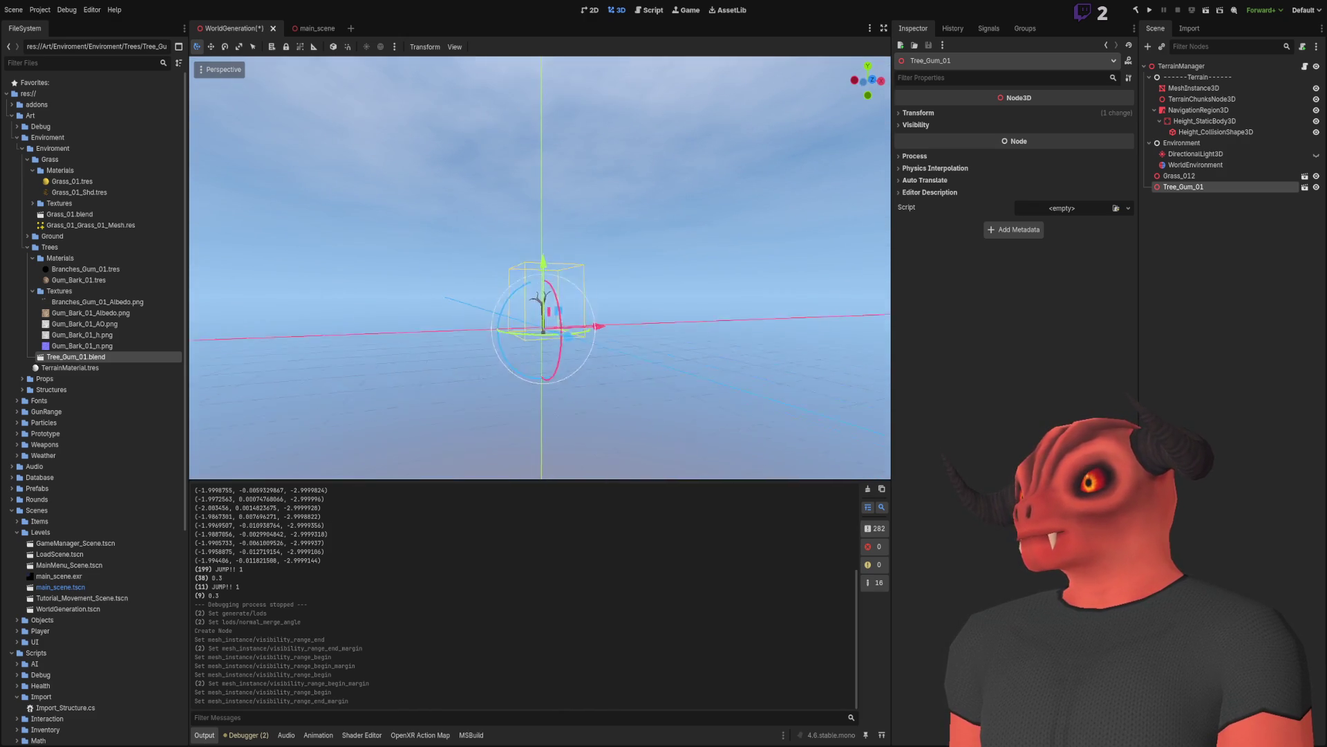
{"action": "key", "text": "s"}
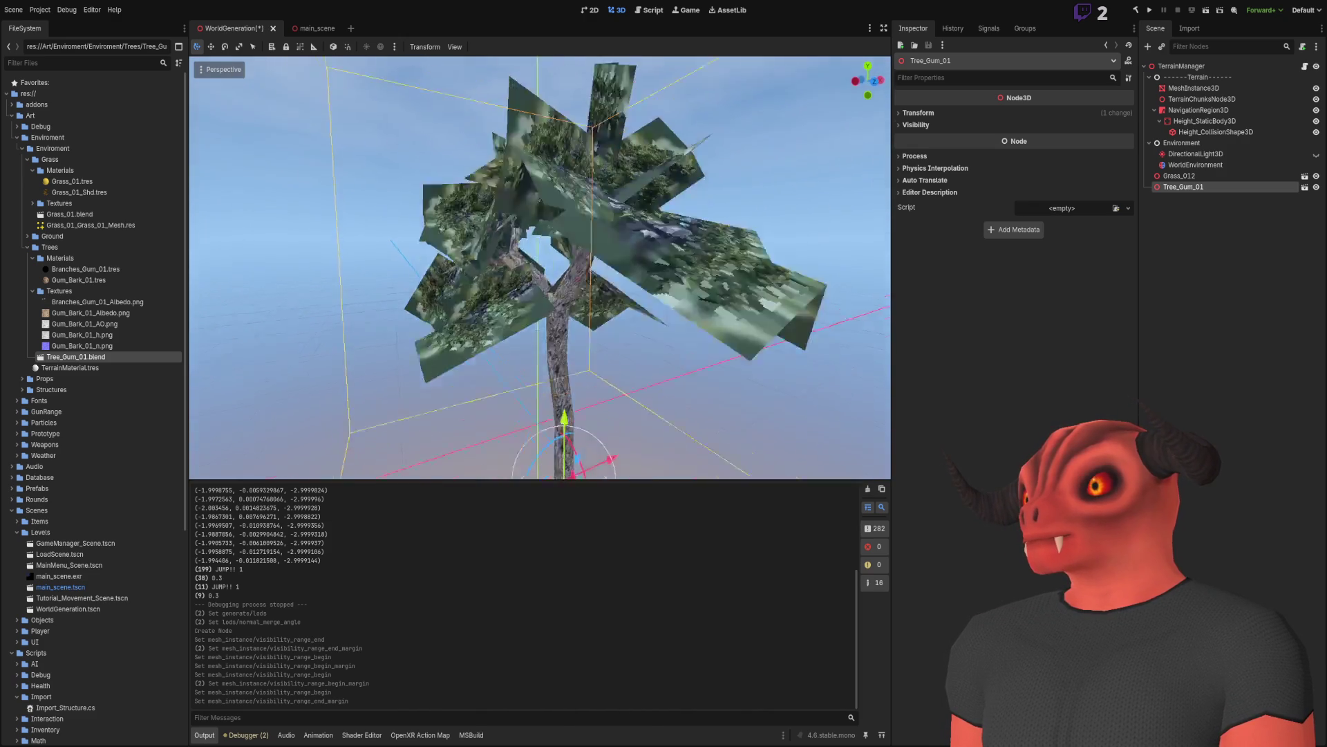
{"action": "key", "text": "w"}
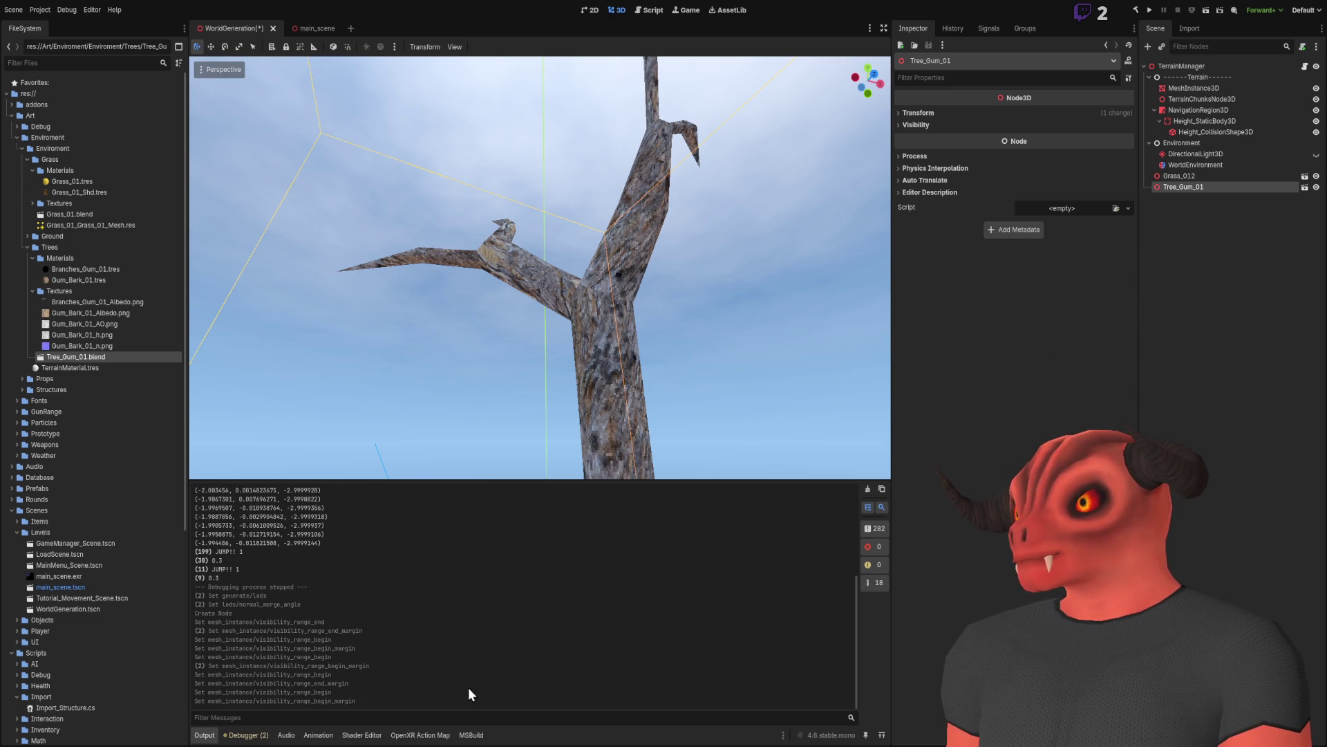
Step: Zoom in on the leaf canopy, save the WorldGeneration scene, and deselect the tree
{"action": "scroll", "coordinate": [710, 363], "scroll_direction": "down", "scroll_amount": 10}
{"action": "scroll", "coordinate": [711, 363], "scroll_direction": "down", "scroll_amount": 3}
{"action": "scroll", "coordinate": [710, 362], "scroll_direction": "up", "scroll_amount": 6}
{"action": "scroll", "coordinate": [711, 362], "scroll_direction": "down", "scroll_amount": 6}
{"action": "scroll", "coordinate": [711, 362], "scroll_direction": "up", "scroll_amount": 6}
{"action": "scroll", "coordinate": [711, 362], "scroll_direction": "down", "scroll_amount": 6}
{"action": "scroll", "coordinate": [711, 362], "scroll_direction": "up", "scroll_amount": 1}
{"action": "scroll", "coordinate": [710, 362], "scroll_direction": "up", "scroll_amount": 4}
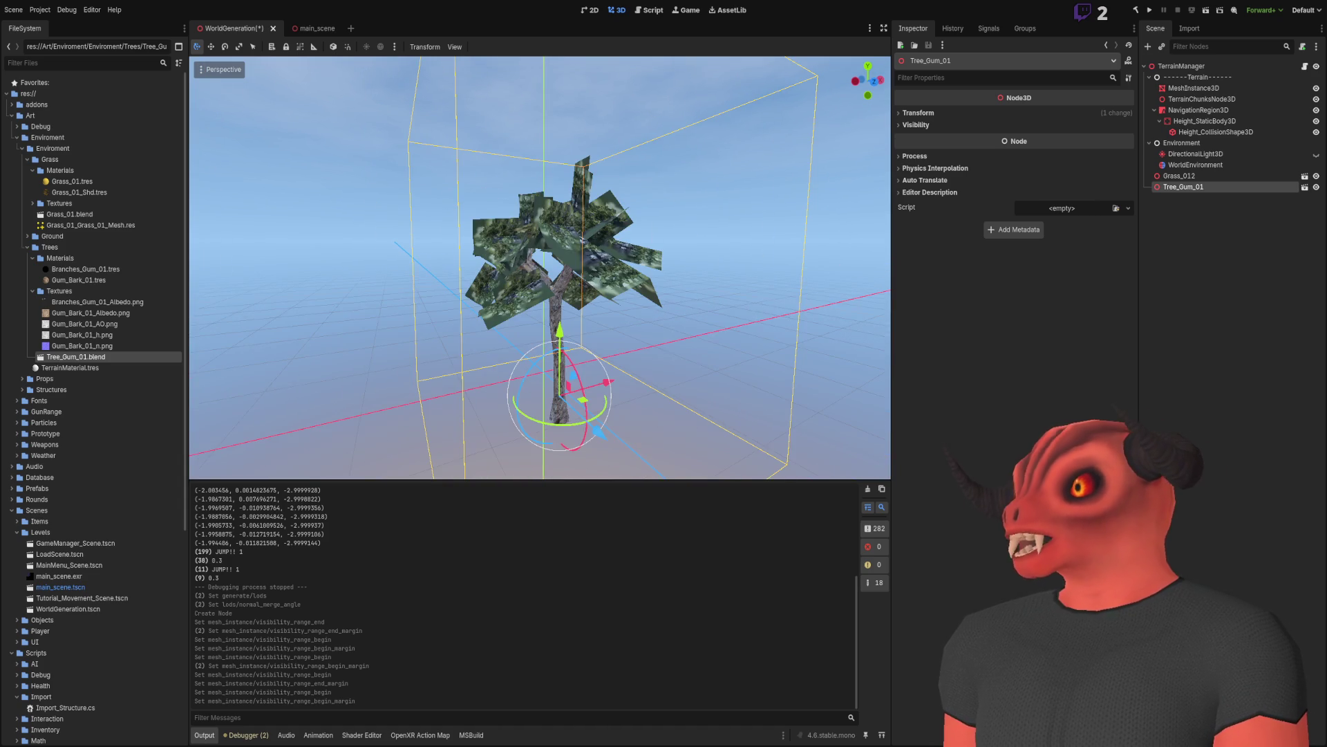
{"action": "key", "text": "ctrl+s"}
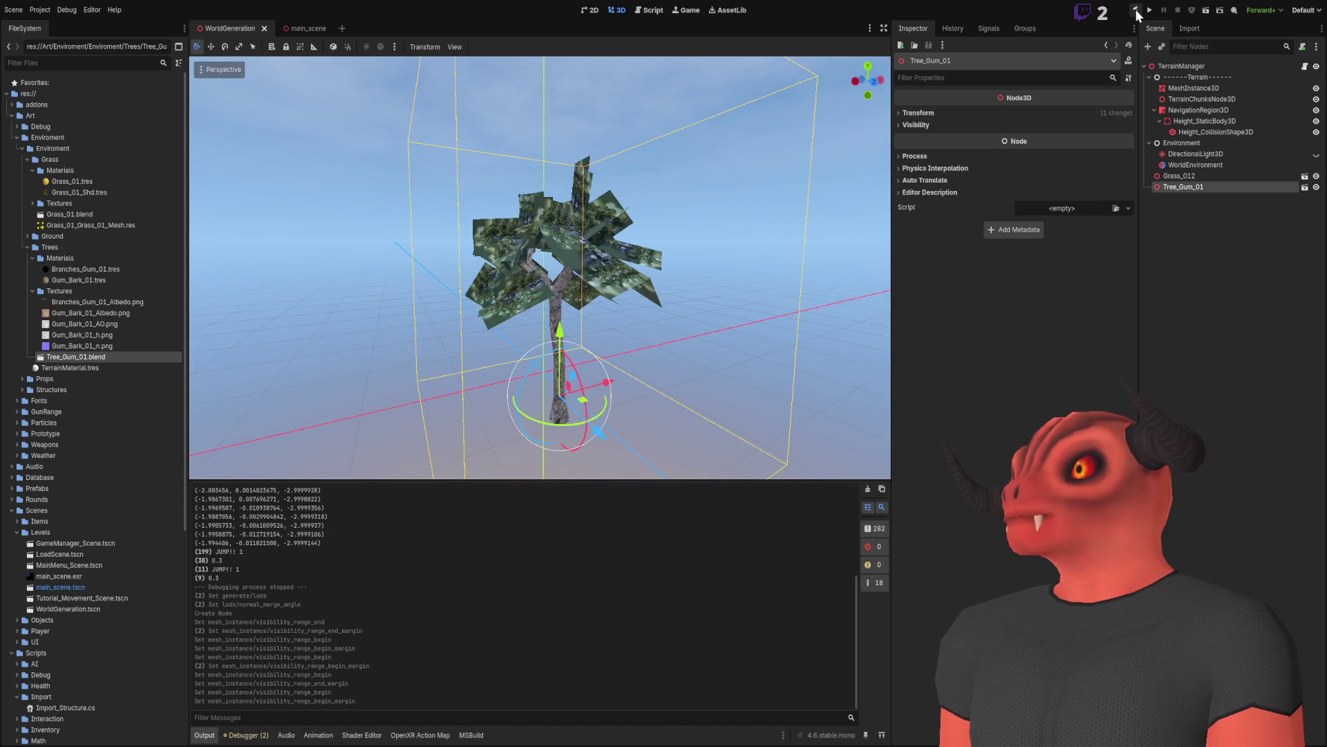
{"action": "scroll", "coordinate": [540, 267], "scroll_direction": "up", "scroll_amount": 3}
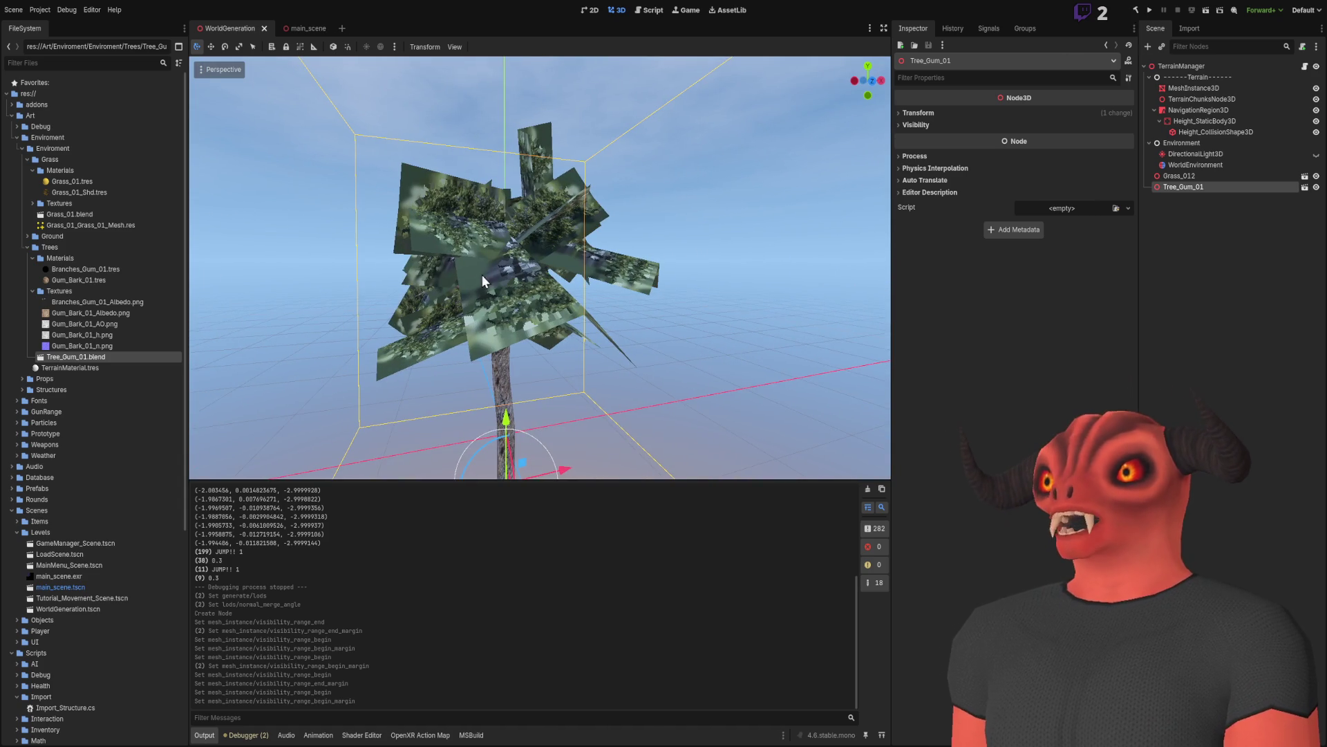
{"action": "left_click", "coordinate": [761, 173]}
{"action": "left_click", "coordinate": [1207, 9]}
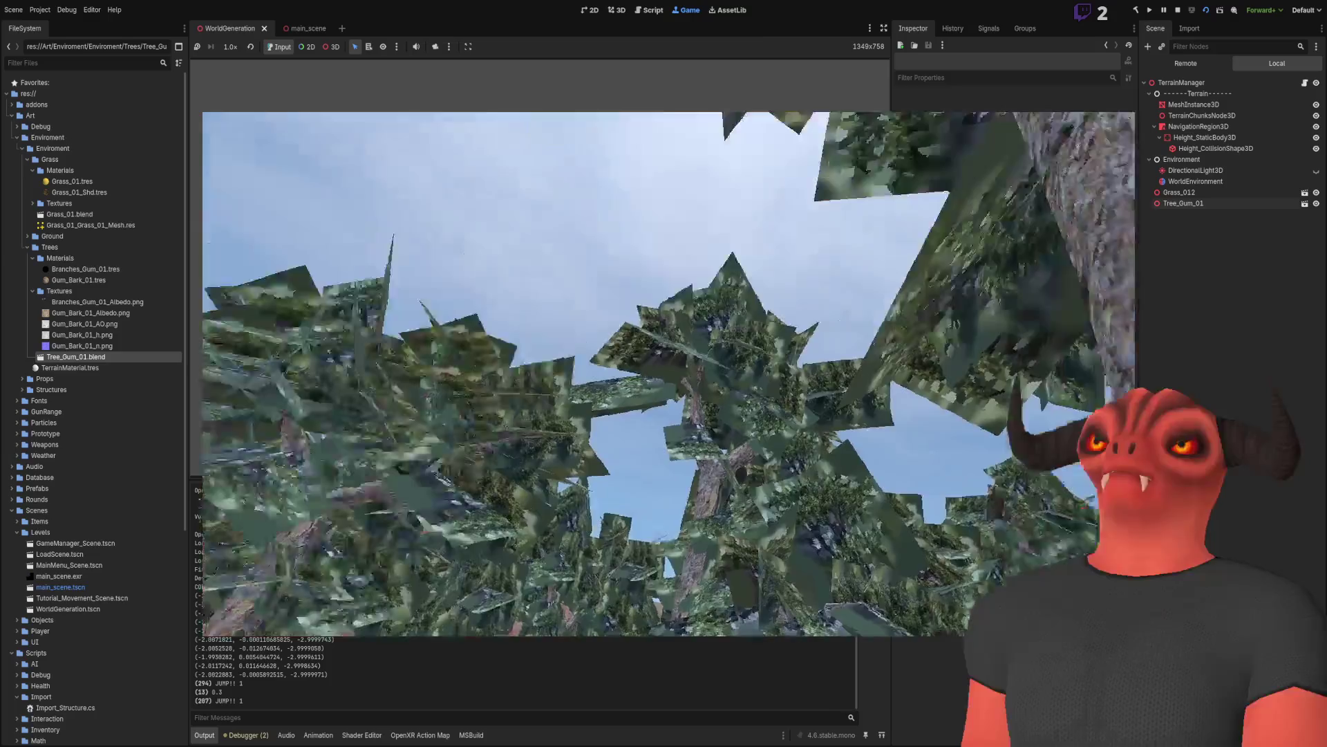
{"action": "key", "text": "F8"}
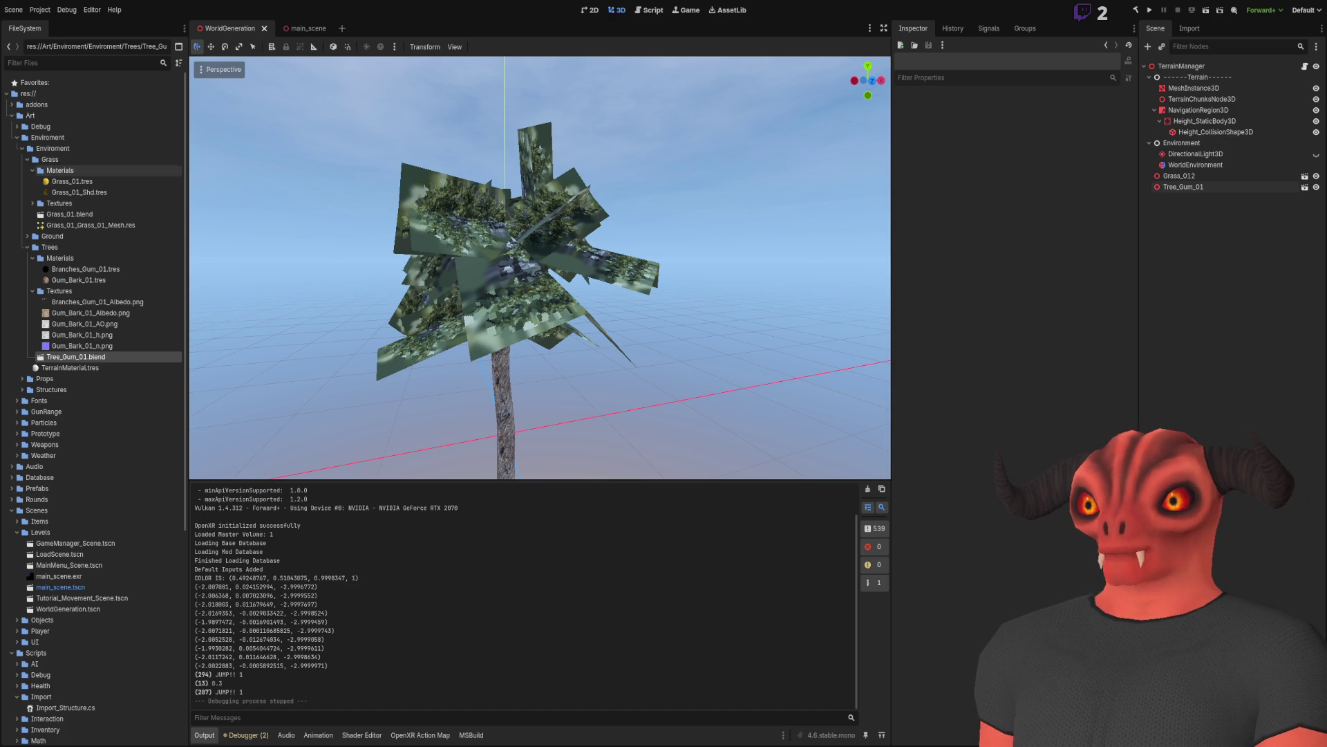
Step: Expand the addons folder in the FileSystem dock to list its installed plugins
{"action": "double_click", "coordinate": [43, 106]}
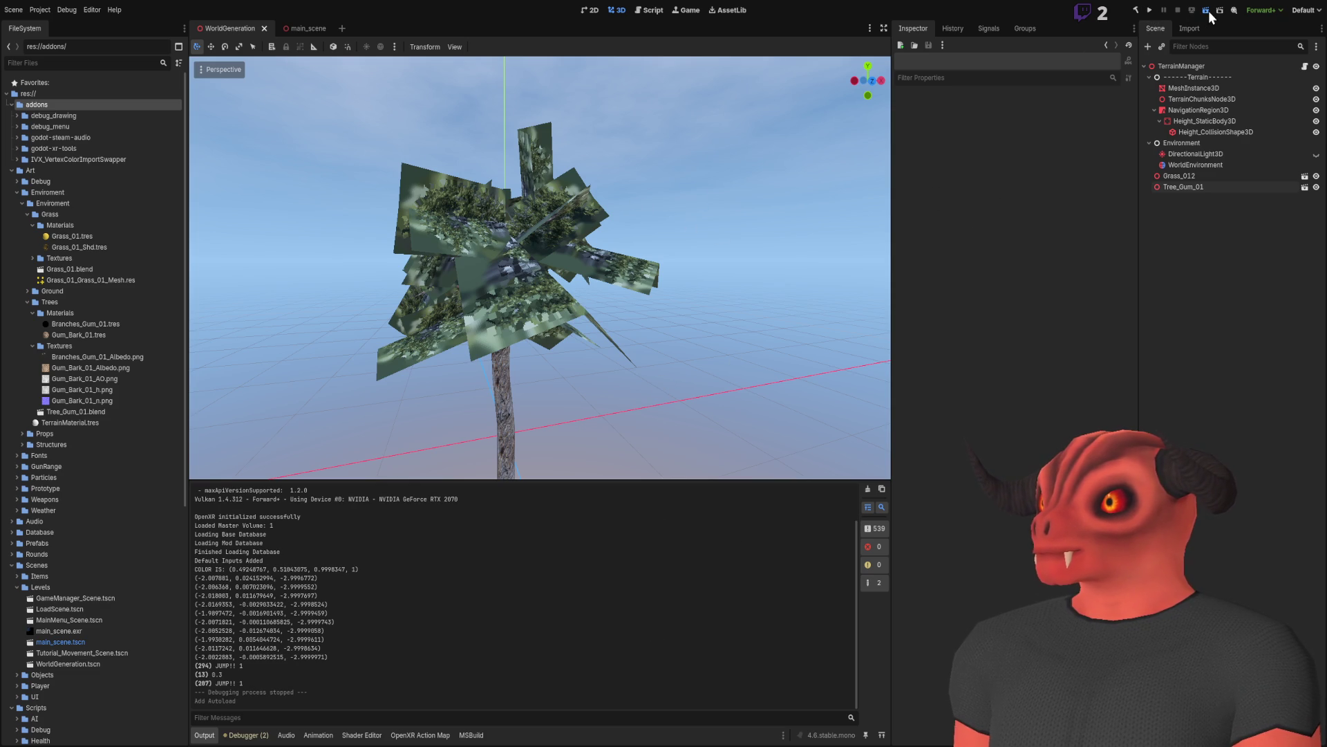
{"action": "key", "text": "F5"}
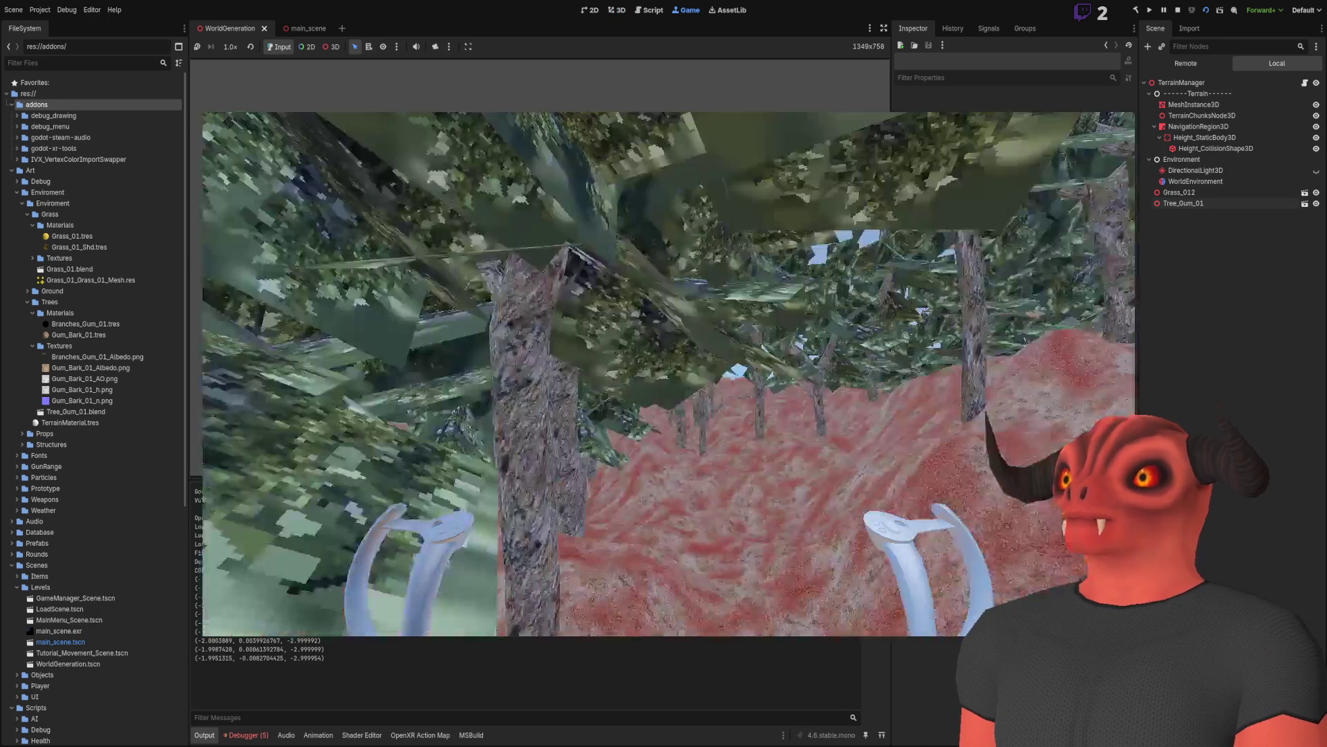
{"action": "key", "text": "F3"}
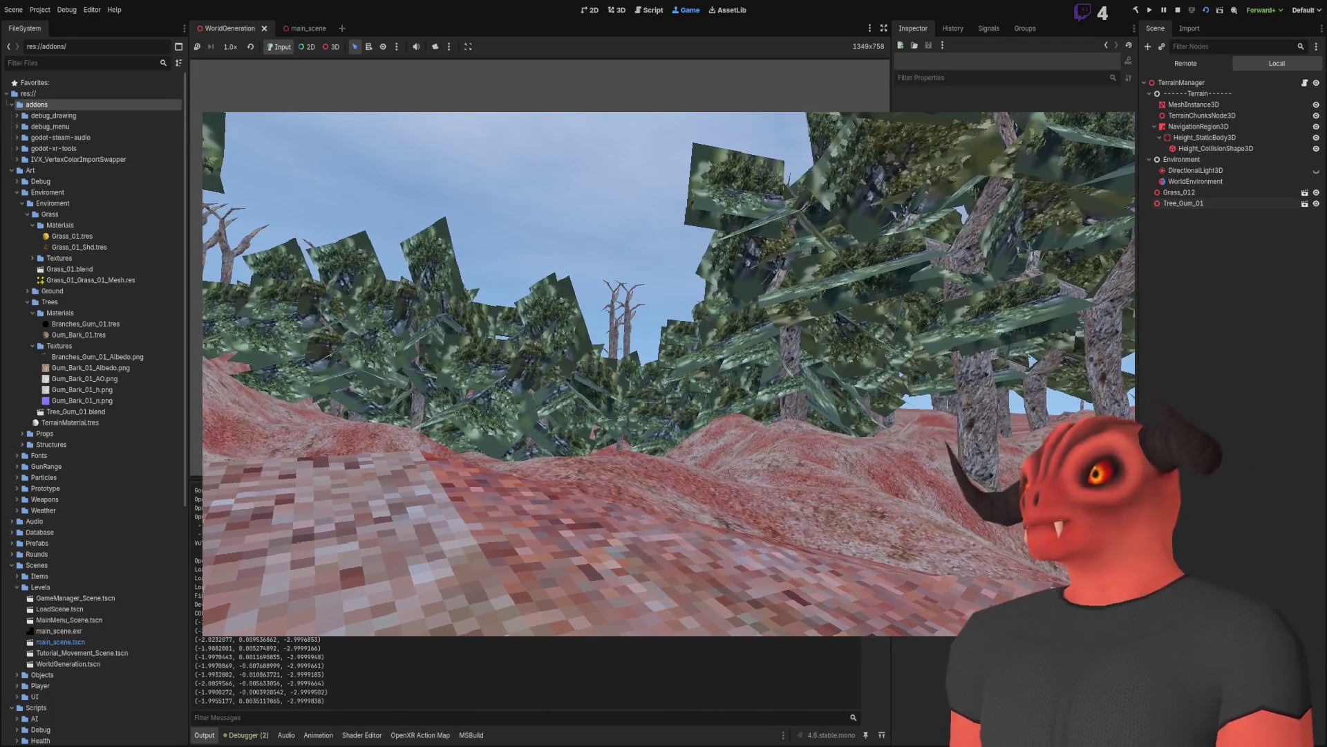
{"action": "key", "text": "F8"}
Step: Delete the Tree_Gum_01 test tree node from the WorldGeneration scene
{"action": "left_click", "coordinate": [441, 265]}
{"action": "left_click", "coordinate": [1220, 300]}
{"action": "left_click", "coordinate": [1204, 188]}
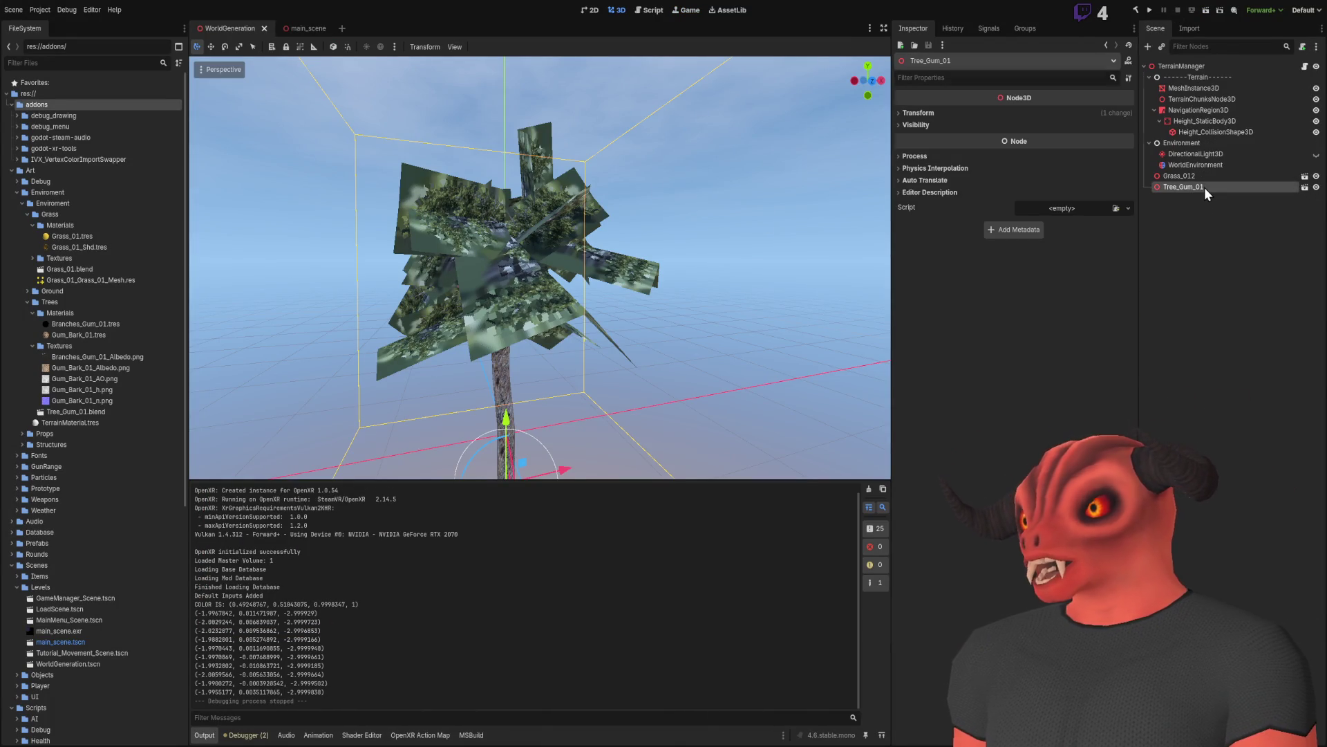
{"action": "key", "text": "Delete"}
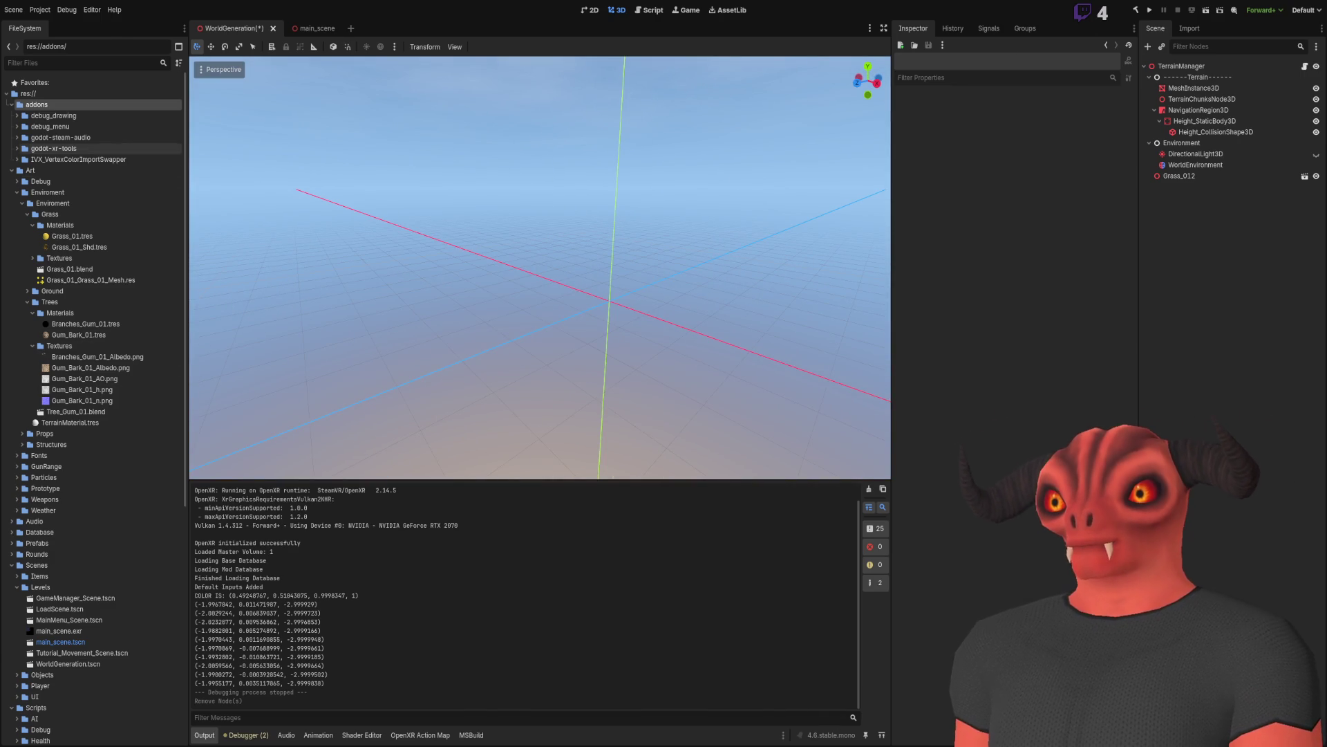
Step: Collapse the Art, Scenes and Scripts FileSystem folders and save the scene
{"action": "left_click", "coordinate": [11, 173]}
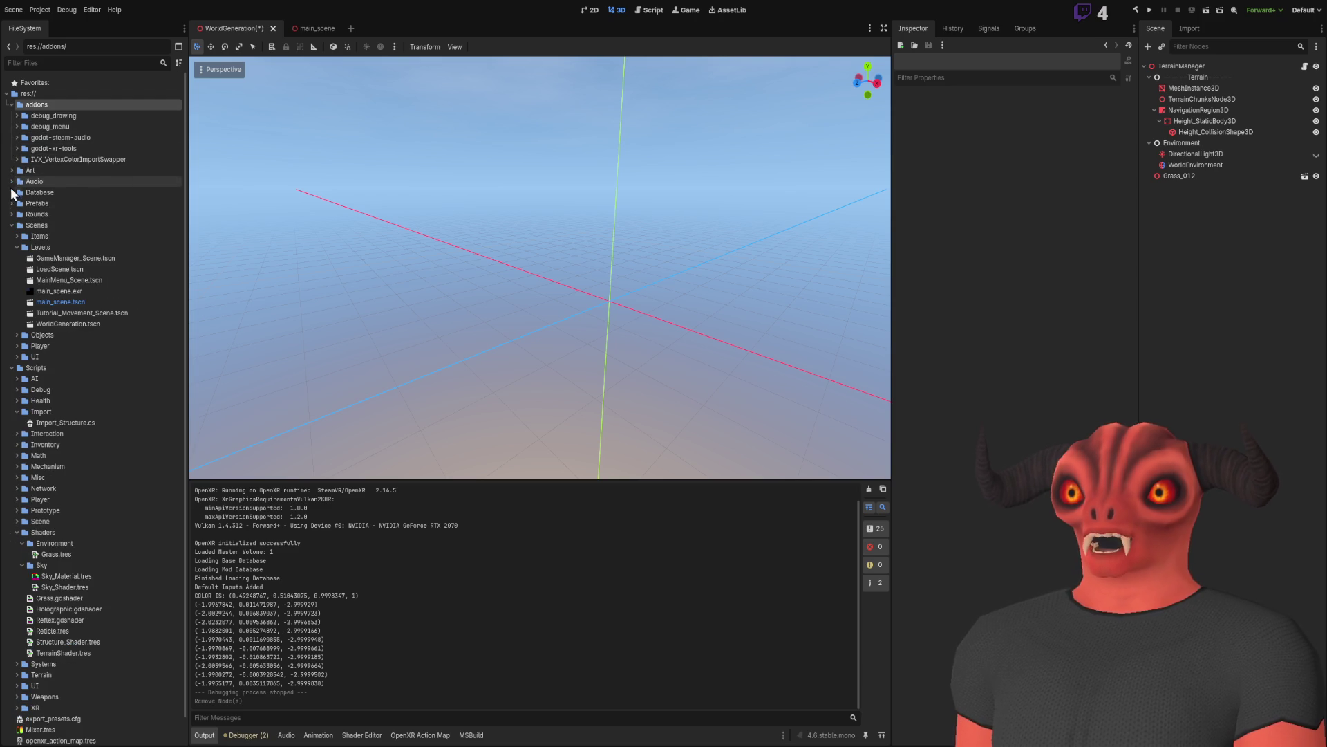
{"action": "left_click", "coordinate": [11, 225]}
{"action": "left_click", "coordinate": [12, 236]}
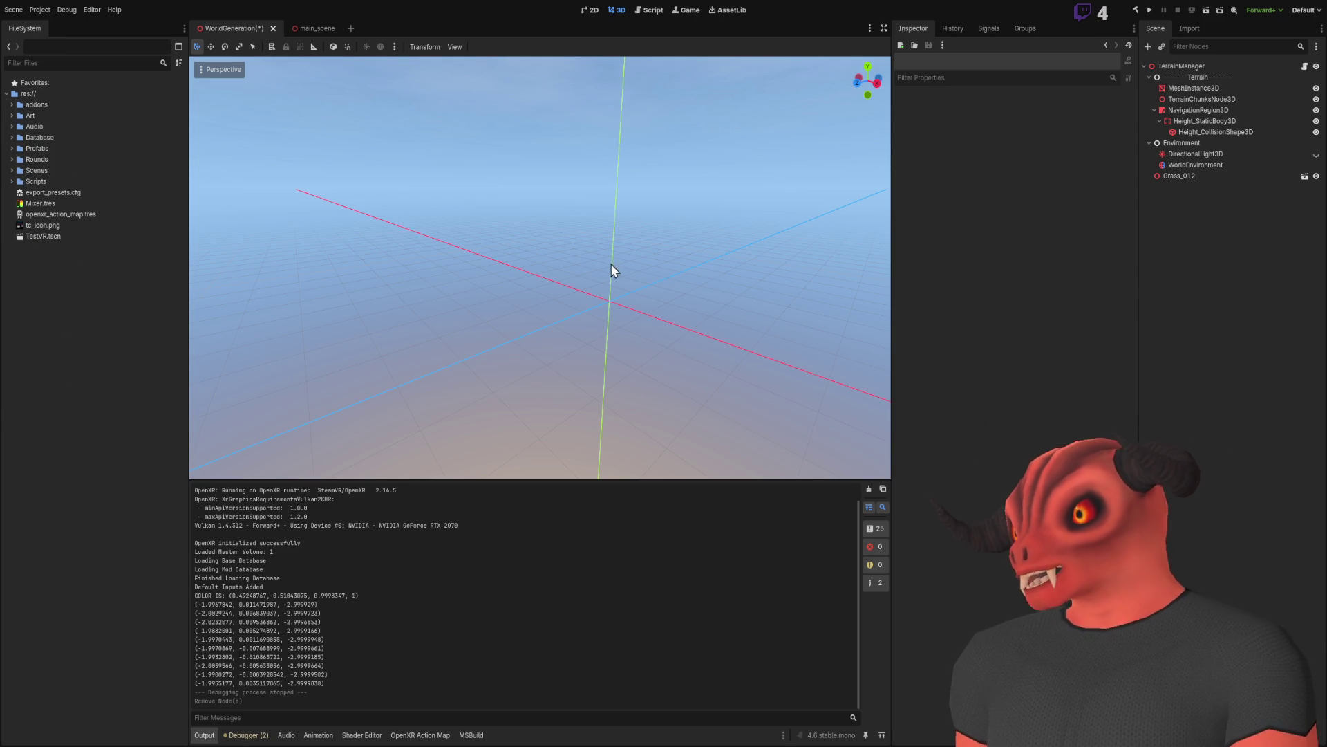
{"action": "key", "text": "ctrl+s"}
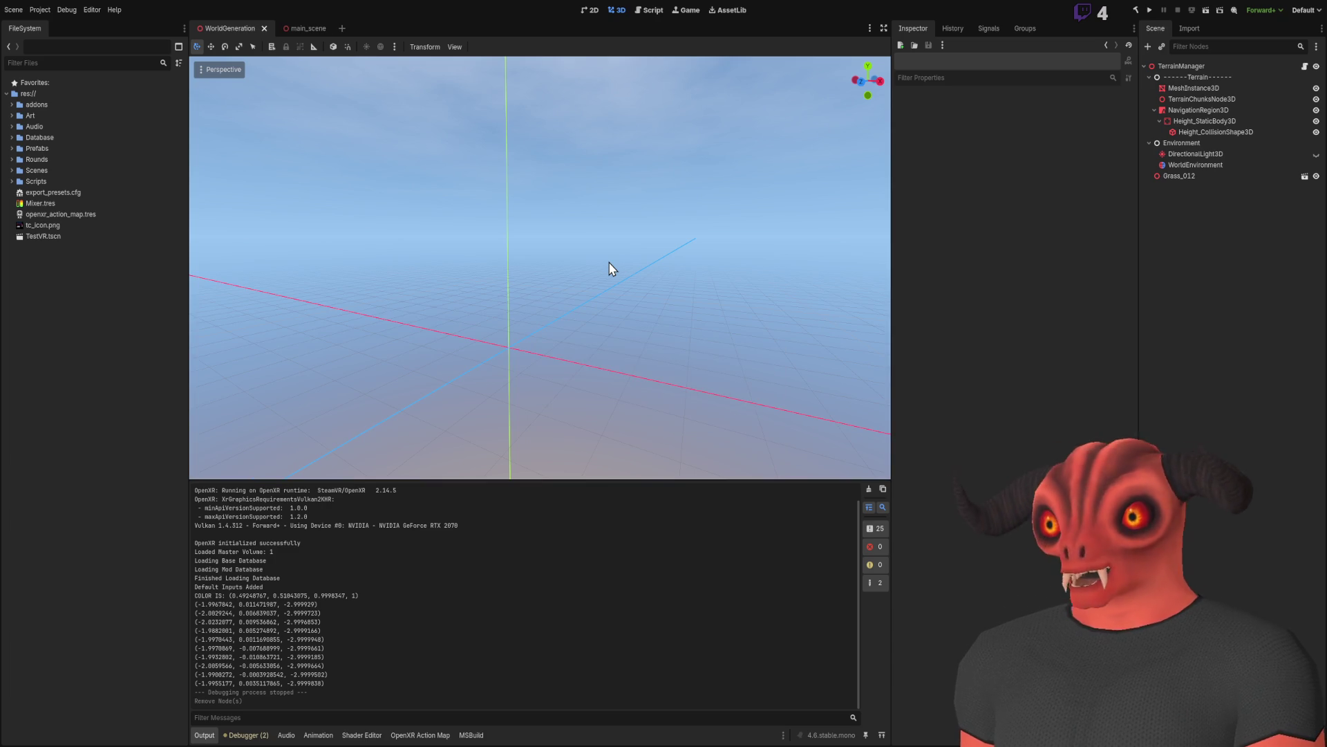
{"action": "left_click", "coordinate": [1183, 66]}
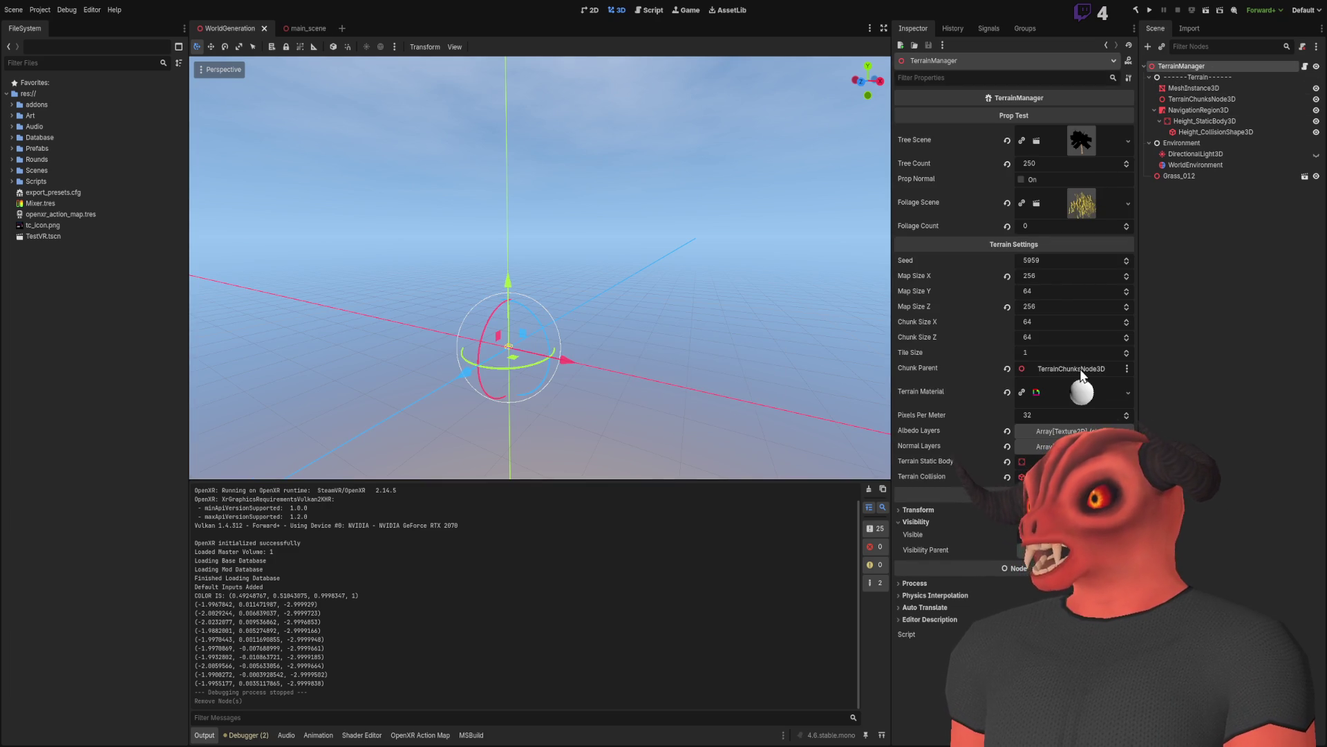
Step: Set TerrainManager's Tree Count from 250 to 0, then save and run the project
{"action": "type", "text": "0"}
{"action": "key", "text": "Return"}
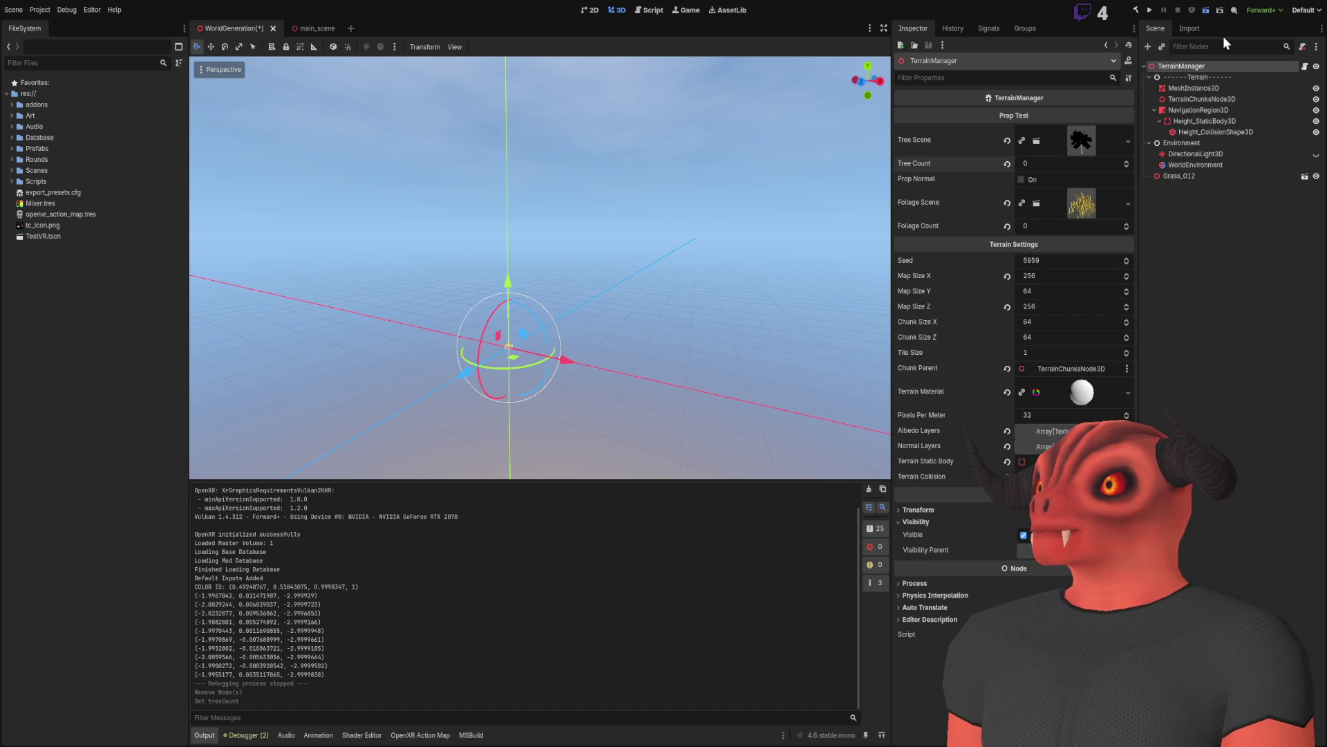
{"action": "key", "text": "F5"}
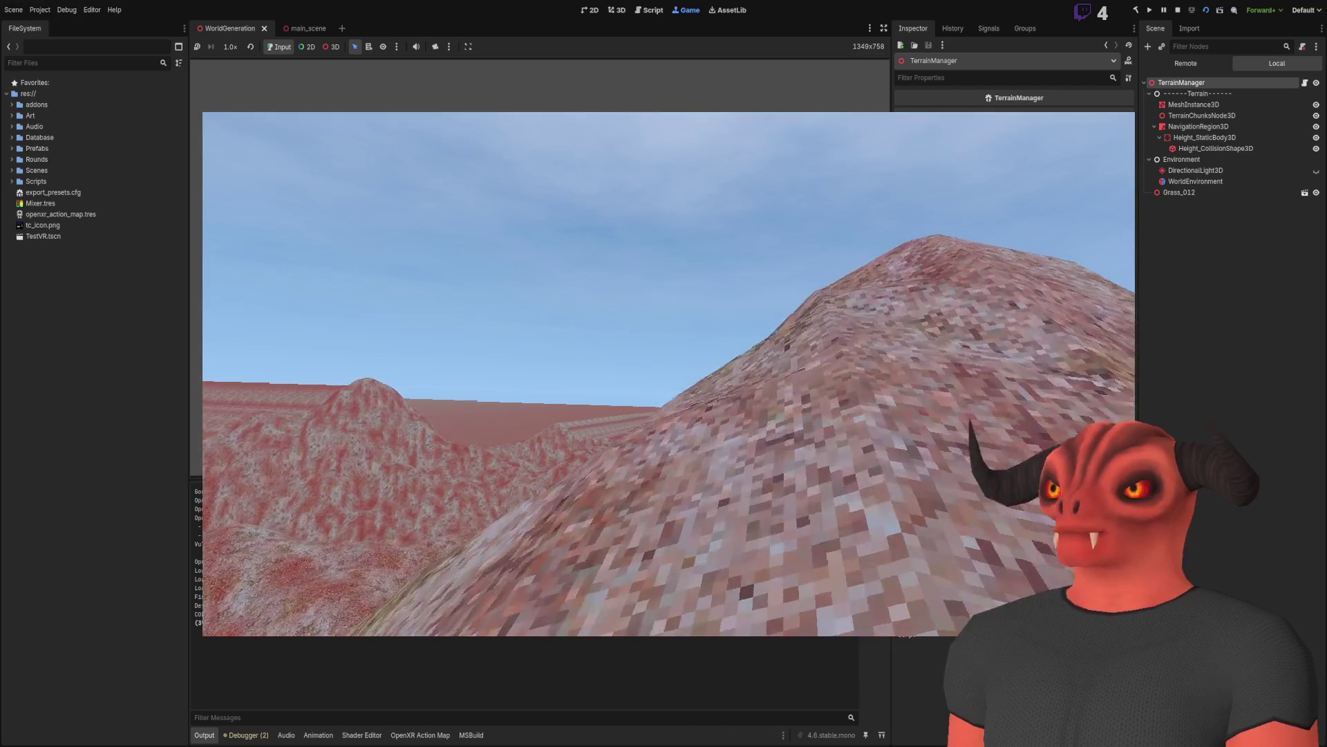
Step: Stop the game and set TerrainManager's Map Size X to 1024, moving on to Map Size Z
{"action": "left_click", "coordinate": [1177, 10]}
{"action": "left_click", "coordinate": [1185, 86]}
{"action": "left_click", "coordinate": [1185, 67]}
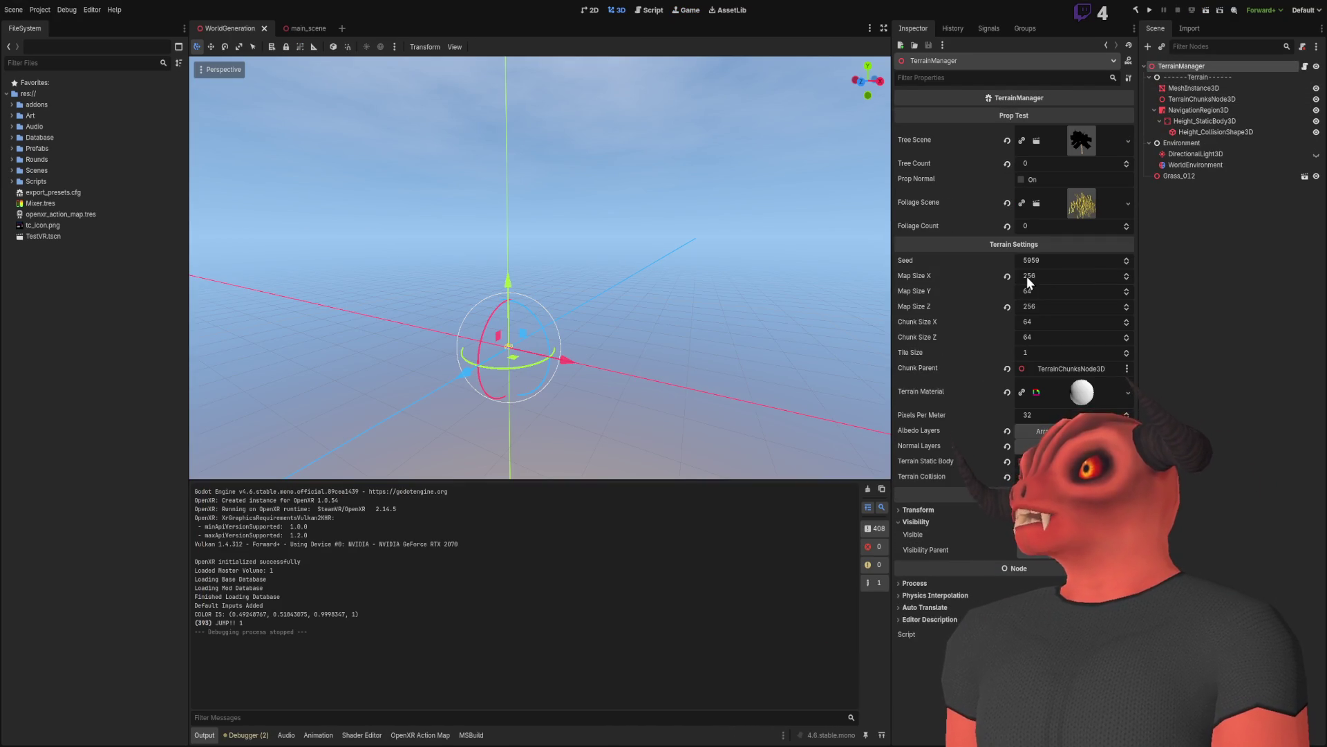
{"action": "type", "text": "024"}
{"action": "left_click", "coordinate": [1045, 306]}
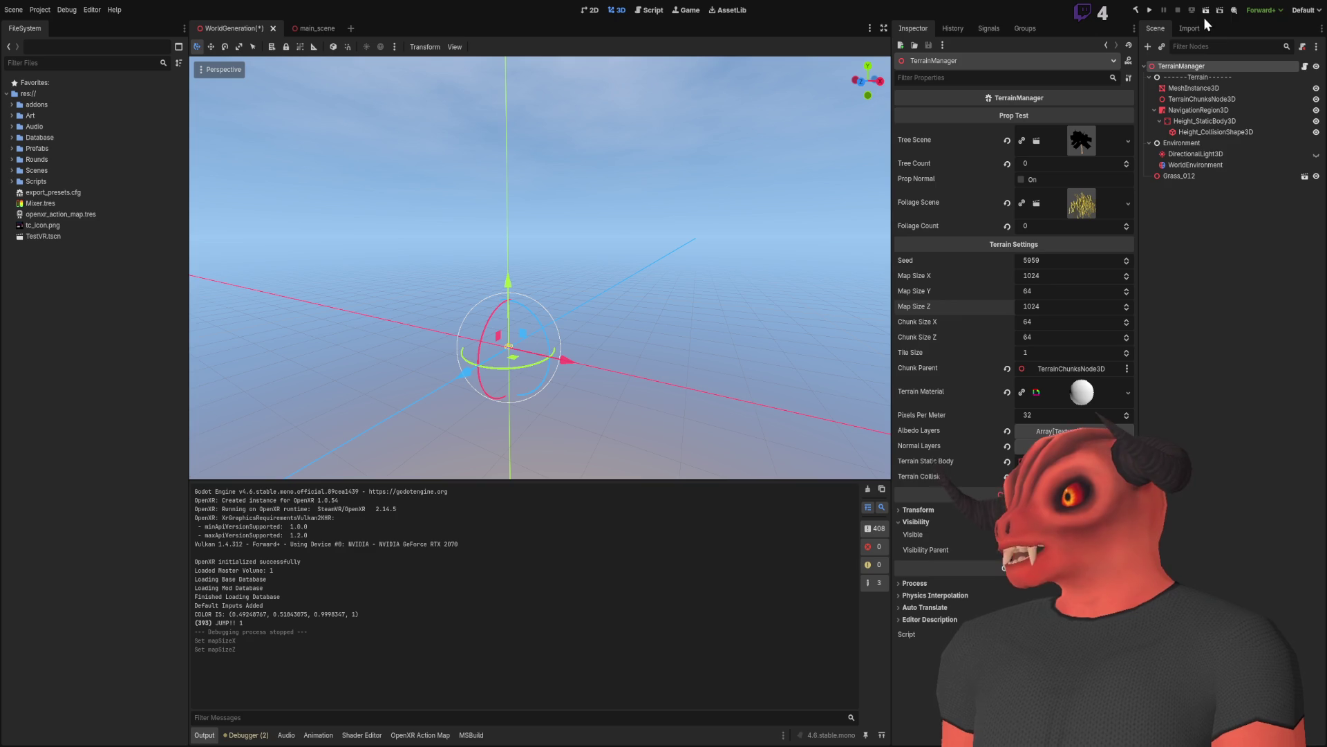
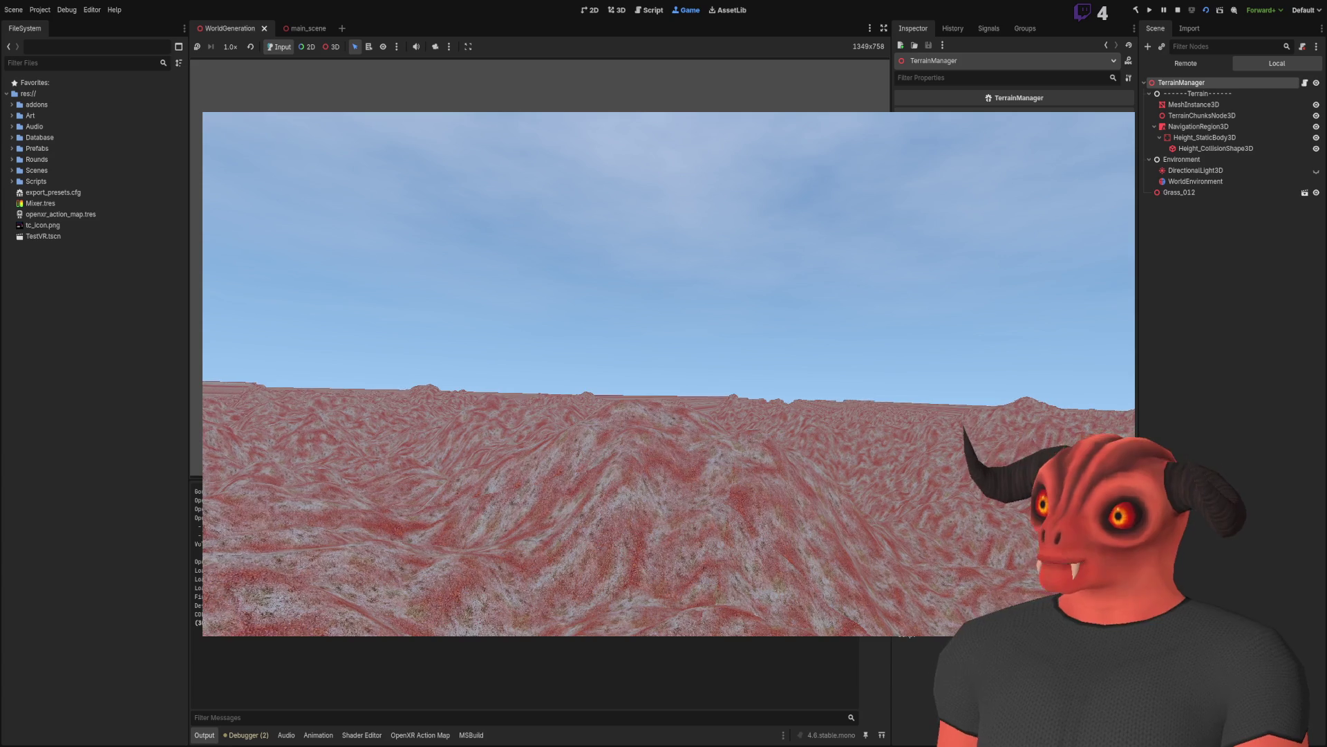
Step: Stop the running game, change the terrain Tile Size from 1 to 2, and save WorldGeneration
{"action": "left_click", "coordinate": [1178, 9]}
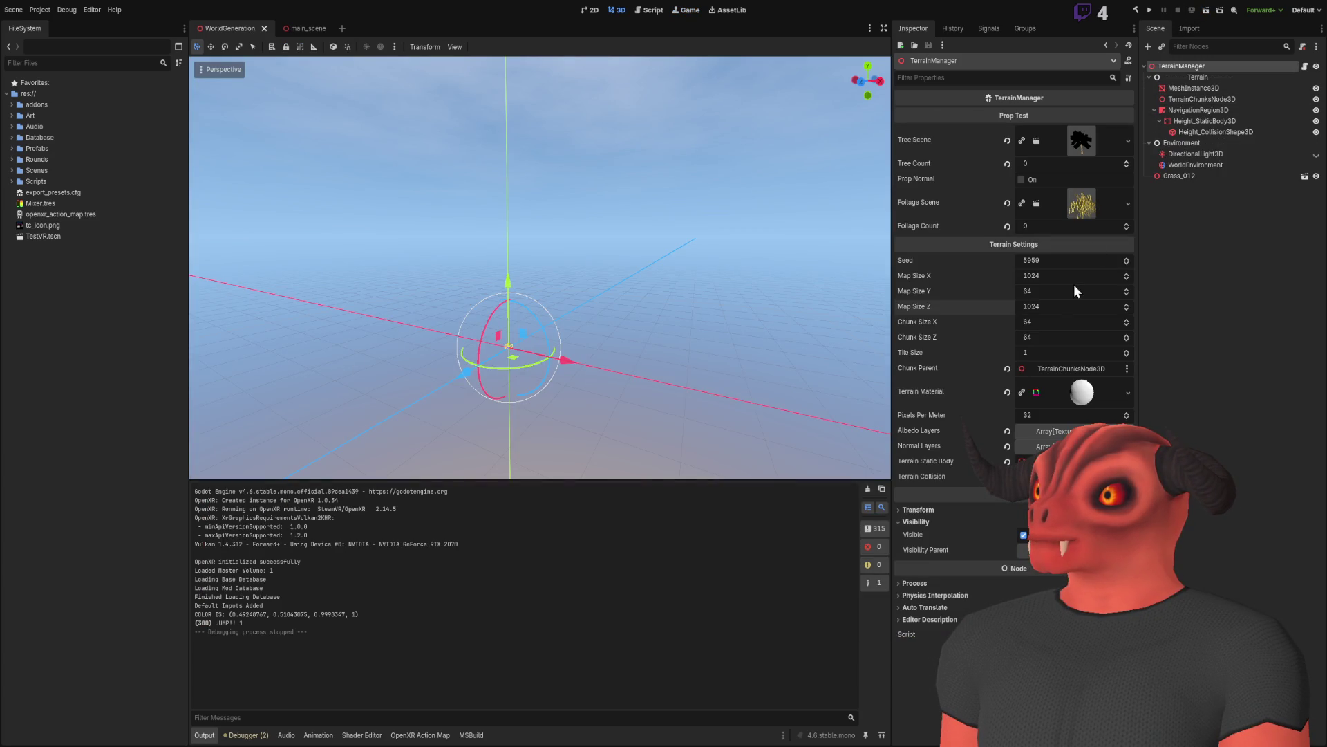
{"action": "left_click", "coordinate": [1037, 353]}
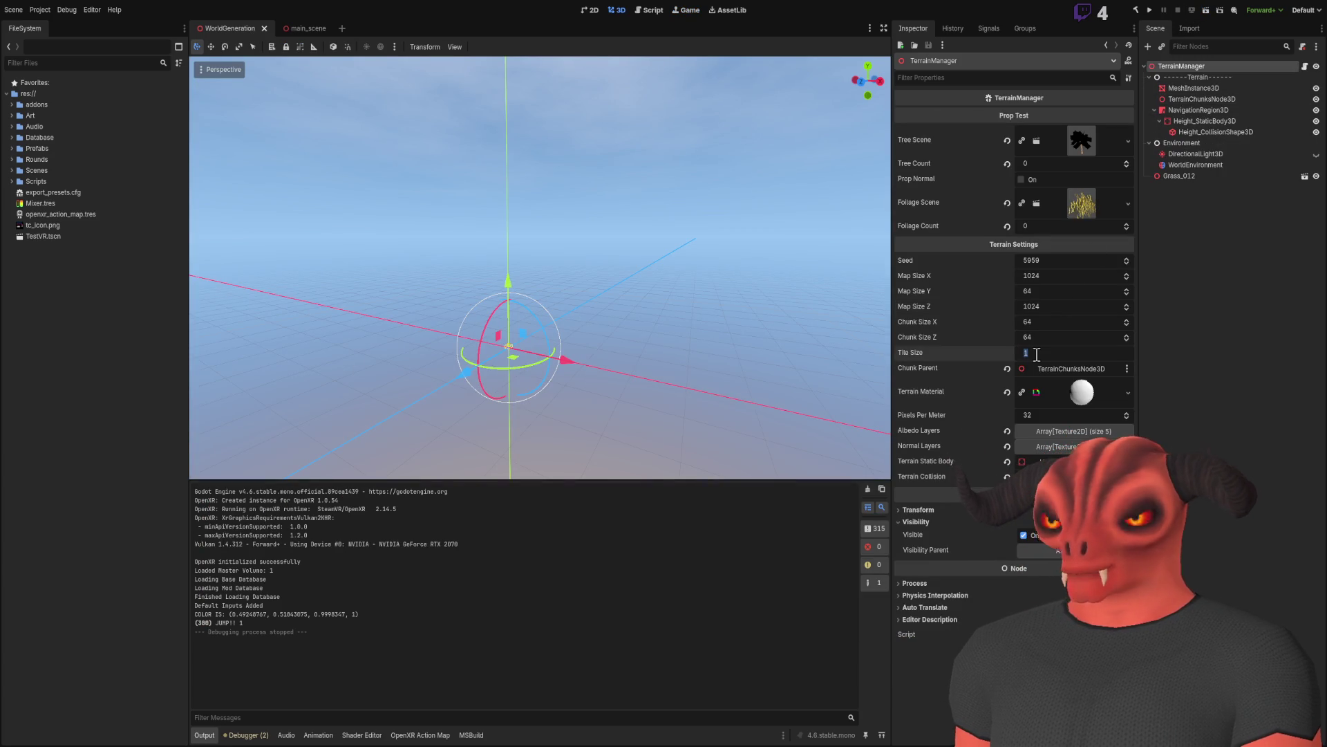
{"action": "type", "text": "2"}
{"action": "key", "text": "Return"}
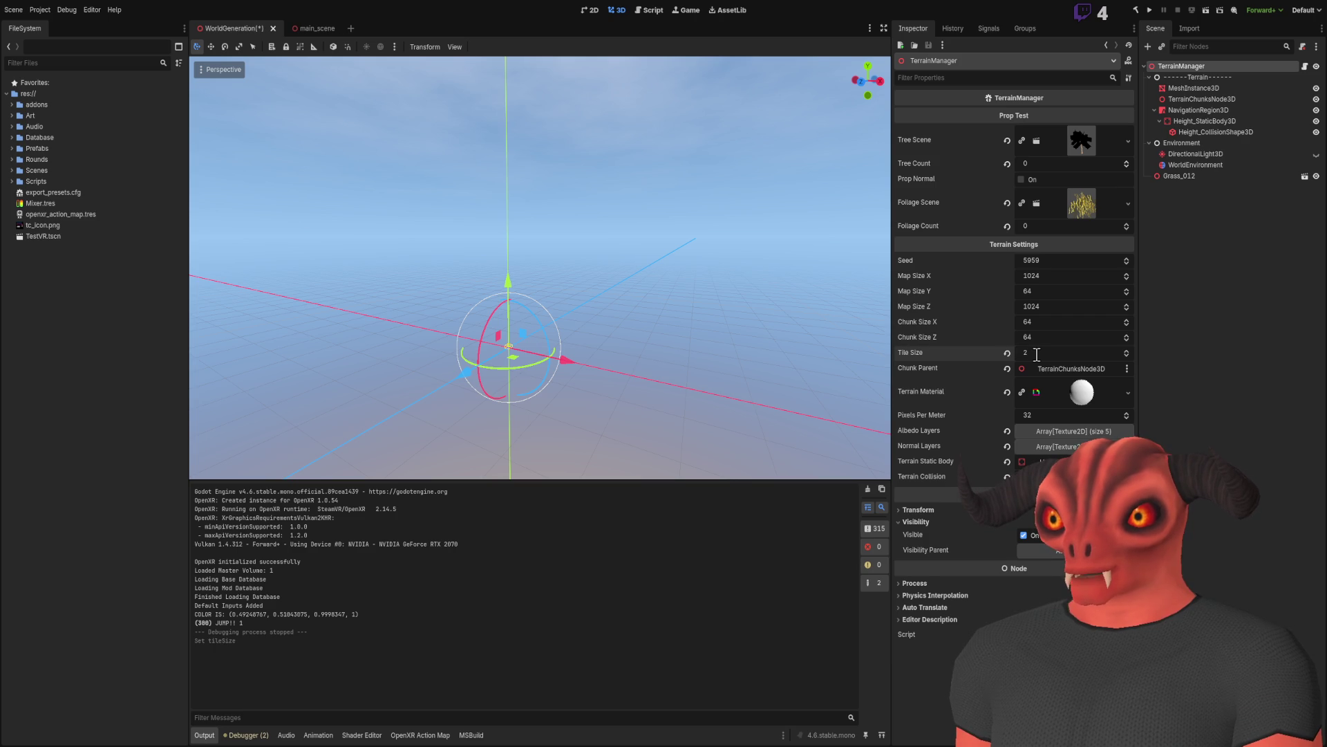
{"action": "mouse_move", "coordinate": [539, 277]}
{"action": "left_mouse_down"}
{"action": "mouse_move", "coordinate": [532, 229]}
{"action": "mouse_move", "coordinate": [512, 318]}
{"action": "mouse_move", "coordinate": [511, 276]}
{"action": "left_mouse_up"}
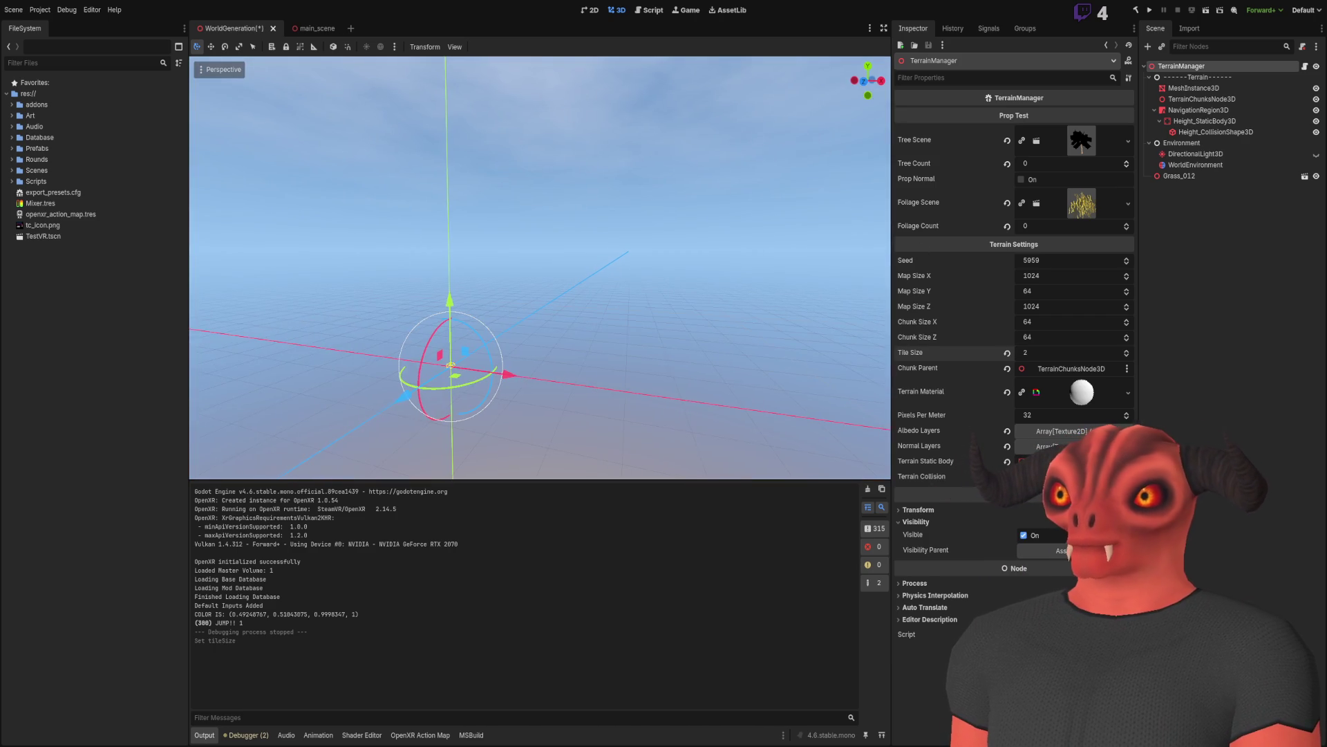
{"action": "key", "text": "ctrl+s"}
Step: Test-run the hillier Tile Size 2 terrain, stop it, and set one Map Size value to 512
{"action": "left_click", "coordinate": [1206, 11]}
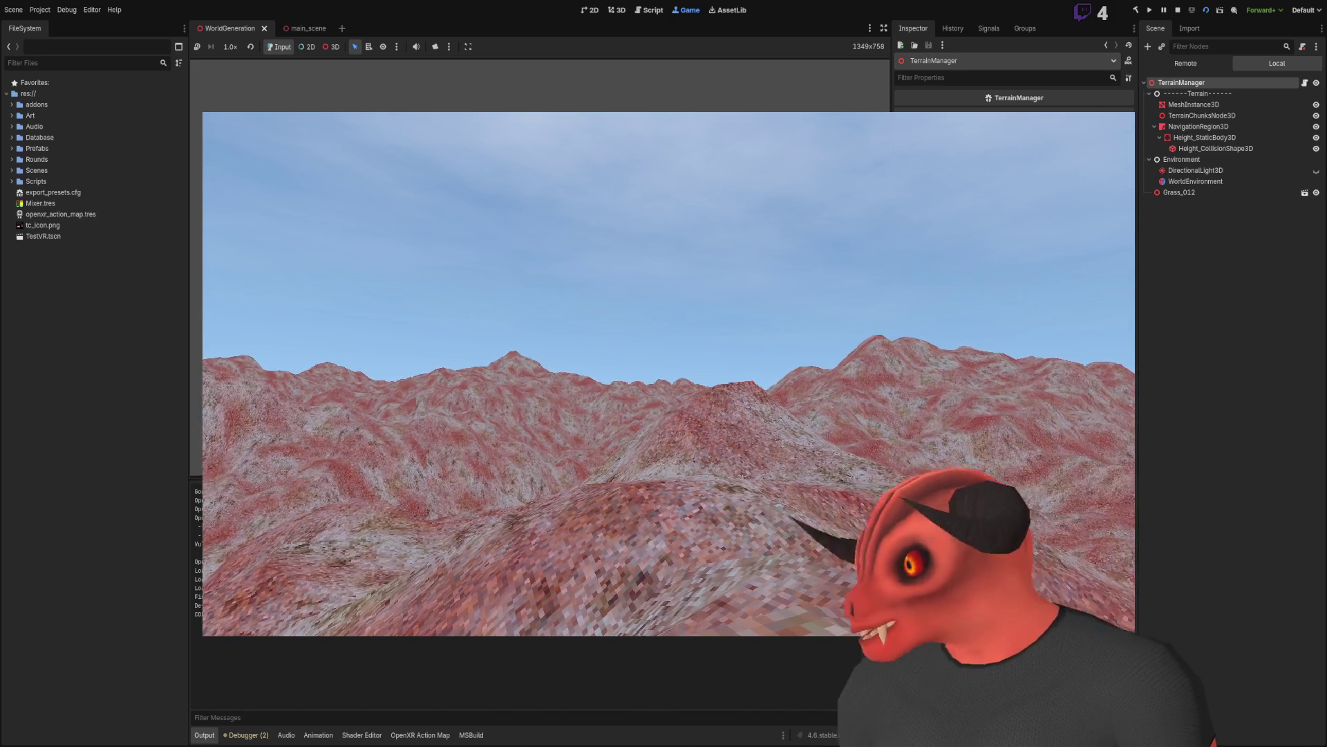
{"action": "key", "text": "F8"}
{"action": "left_click", "coordinate": [1037, 304]}
{"action": "type", "text": "512"}
{"action": "key", "text": "Return"}
Step: Set the other Map Size value to 512, then test-run and stop the smaller-map scene
{"action": "left_click", "coordinate": [1045, 273]}
{"action": "type", "text": "512"}
{"action": "key", "text": "Return"}
{"action": "left_click", "coordinate": [1205, 11]}
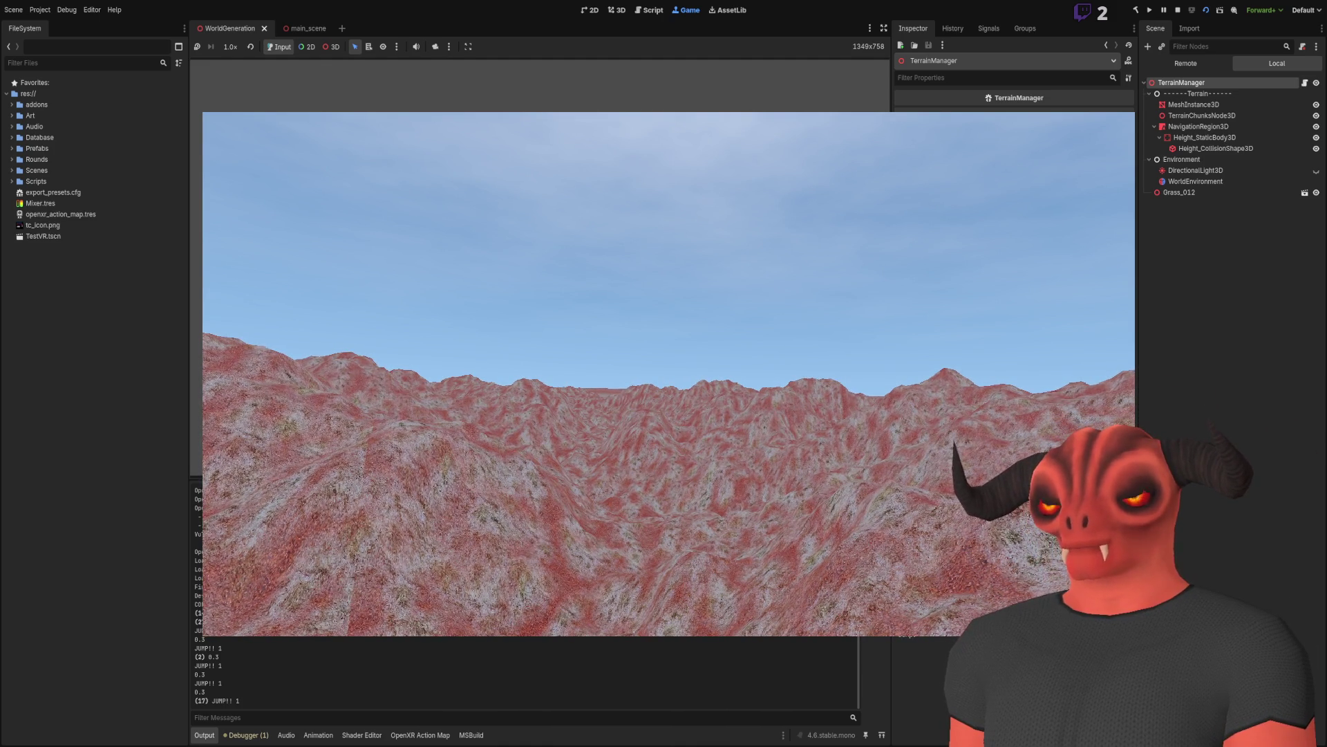
{"action": "key", "text": "F8"}
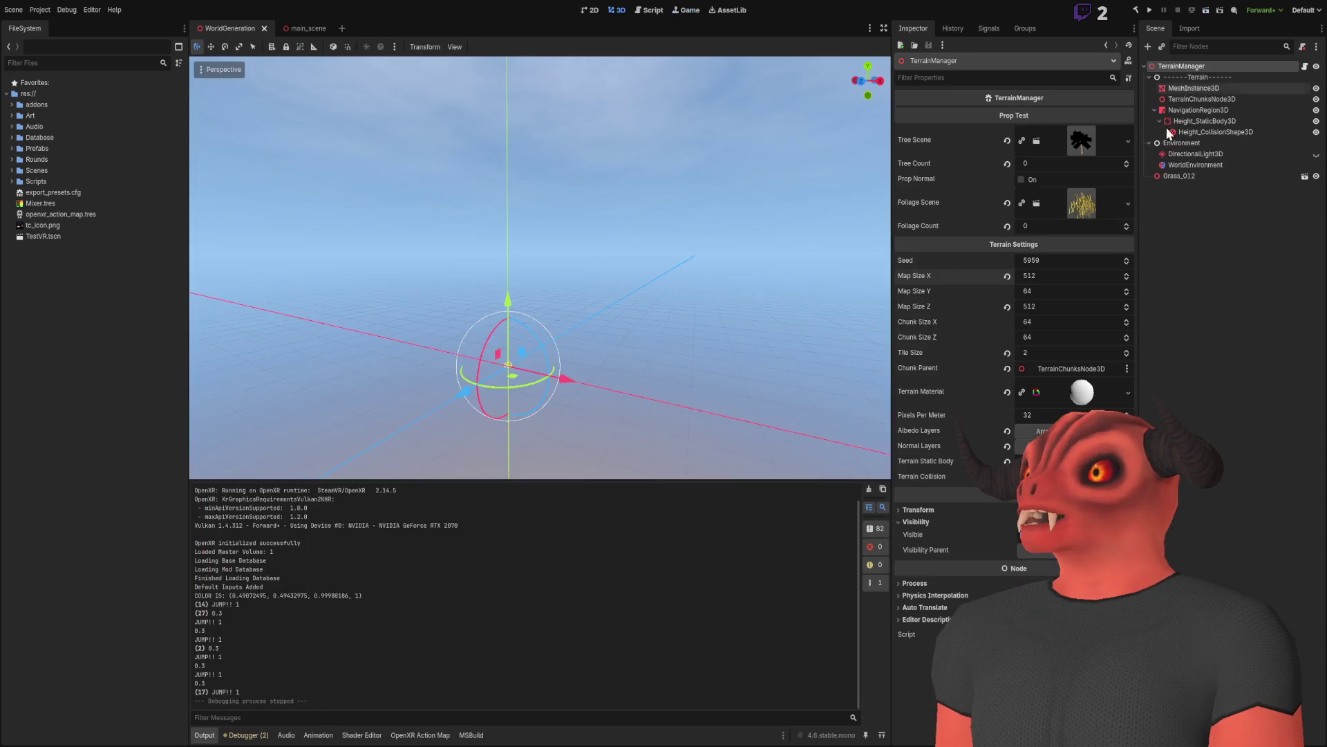
Step: Set the terrain Tile Size back to 1
{"action": "left_click", "coordinate": [1043, 351]}
{"action": "type", "text": "1"}
{"action": "key", "text": "Return"}
Step: Set Map Size X and Z to 768 and save the WorldGeneration scene
{"action": "left_click", "coordinate": [1050, 275]}
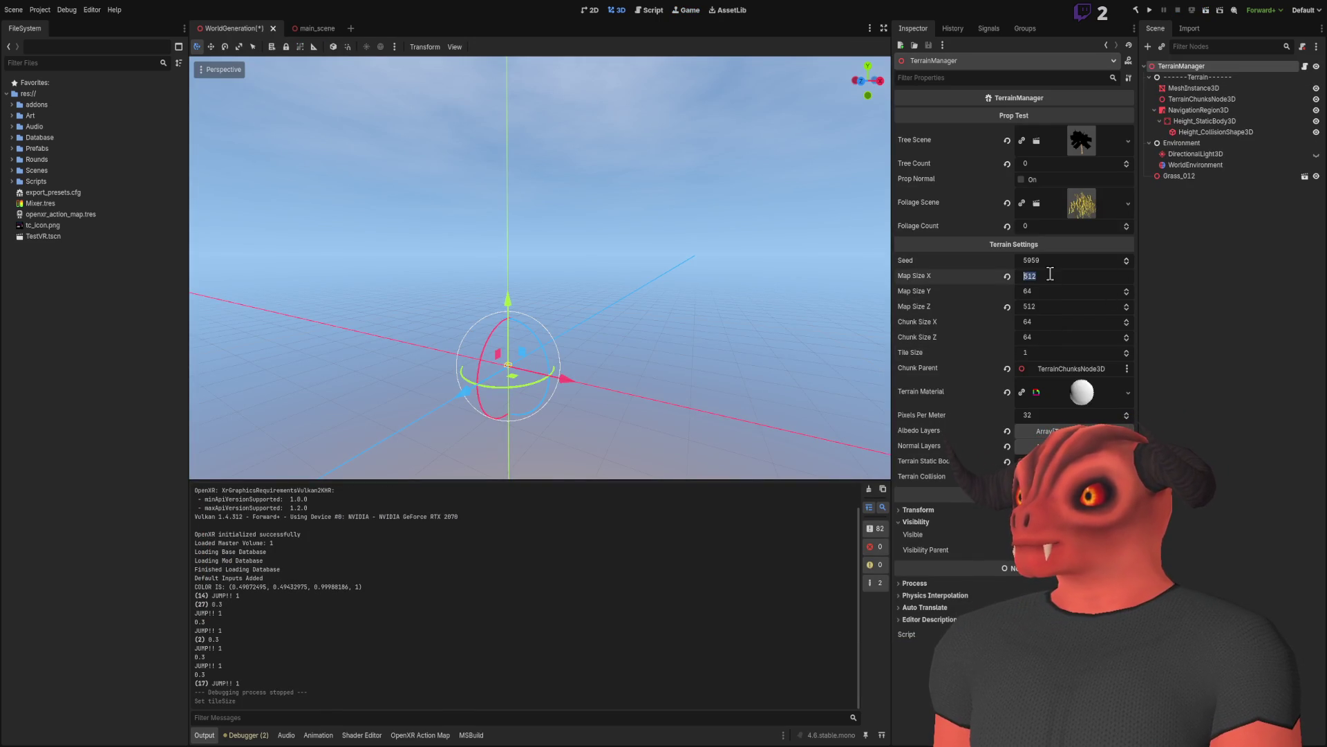
{"action": "type", "text": "7"}
{"action": "left_click", "coordinate": [1048, 307]}
{"action": "type", "text": "768"}
{"action": "key", "text": "Return"}
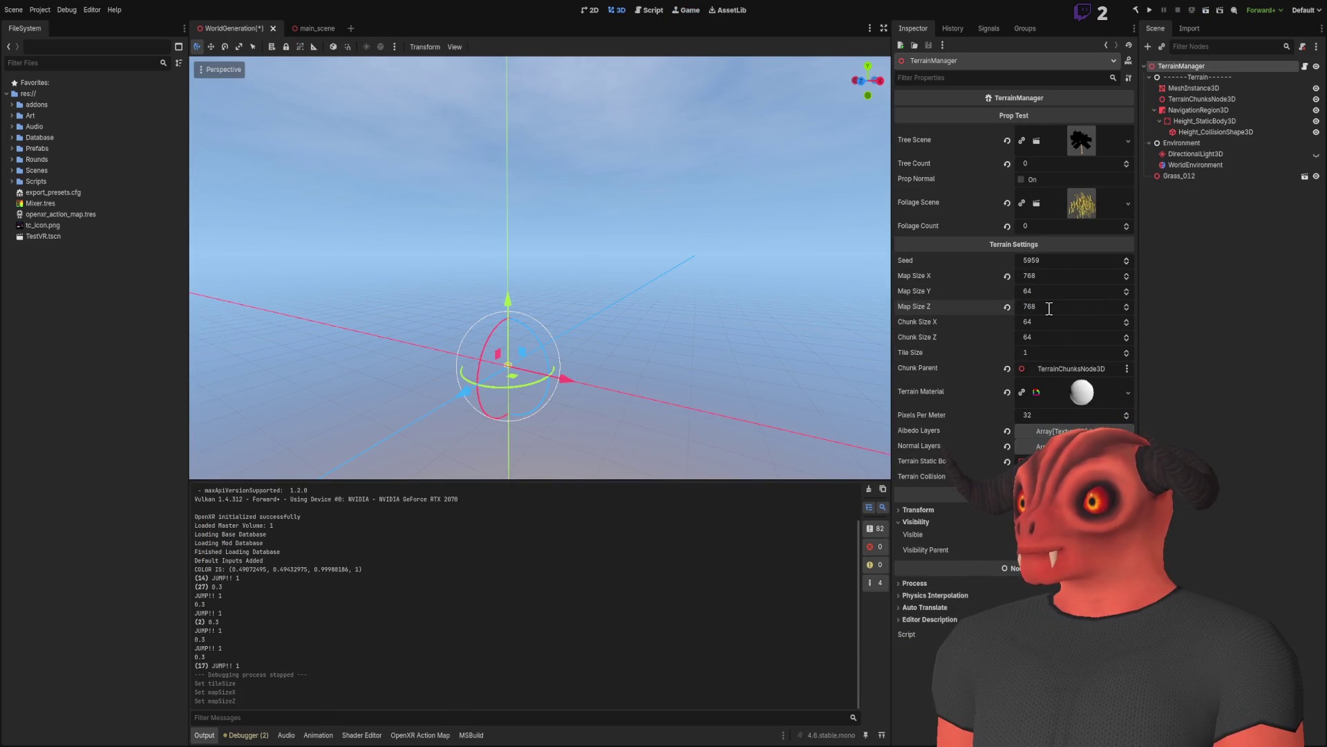
{"action": "key", "text": "ctrl+s"}
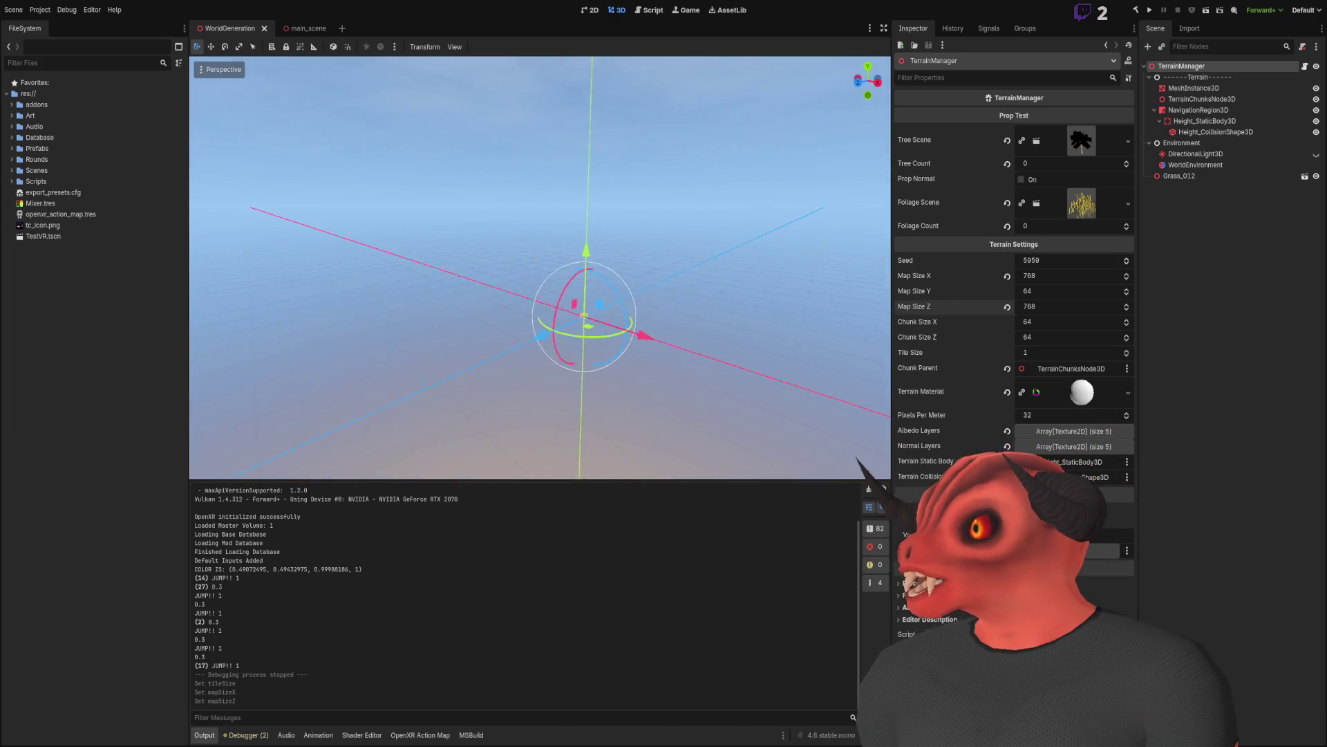
{"action": "scroll", "coordinate": [696, 403], "scroll_direction": "up", "scroll_amount": 2}
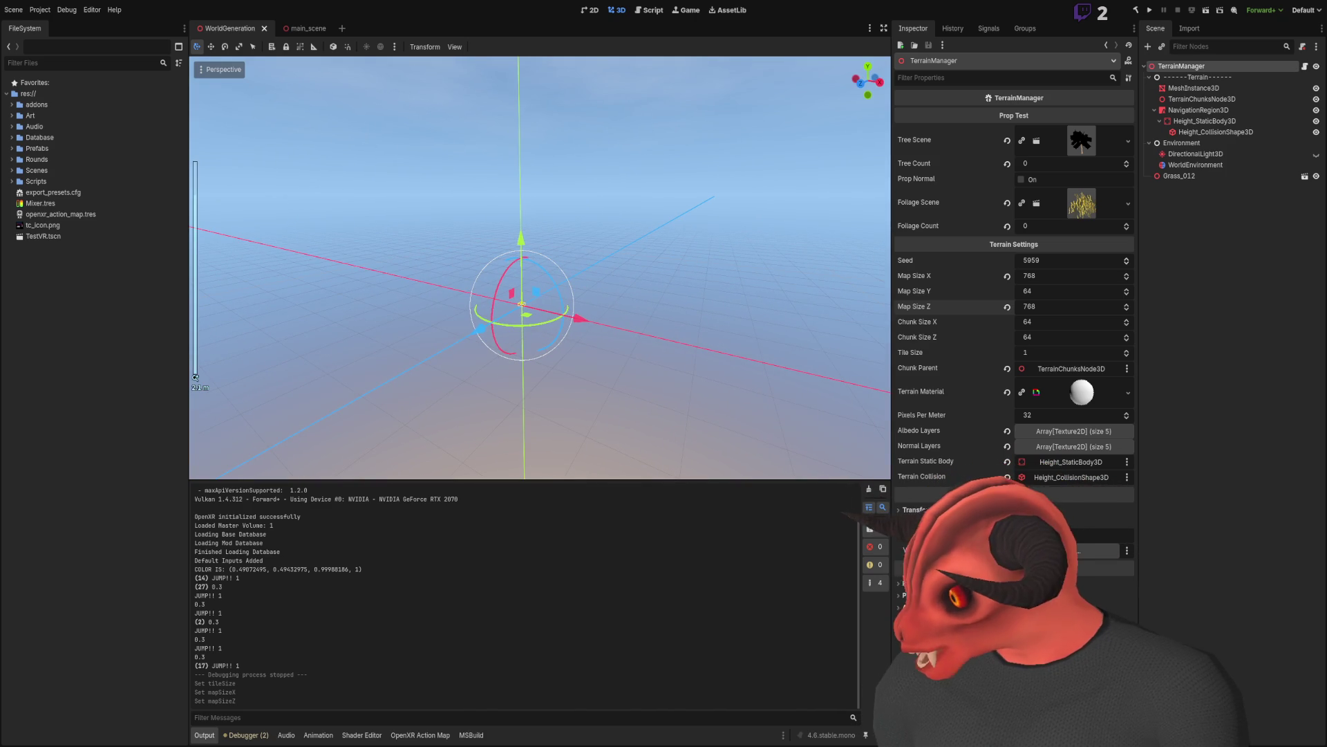